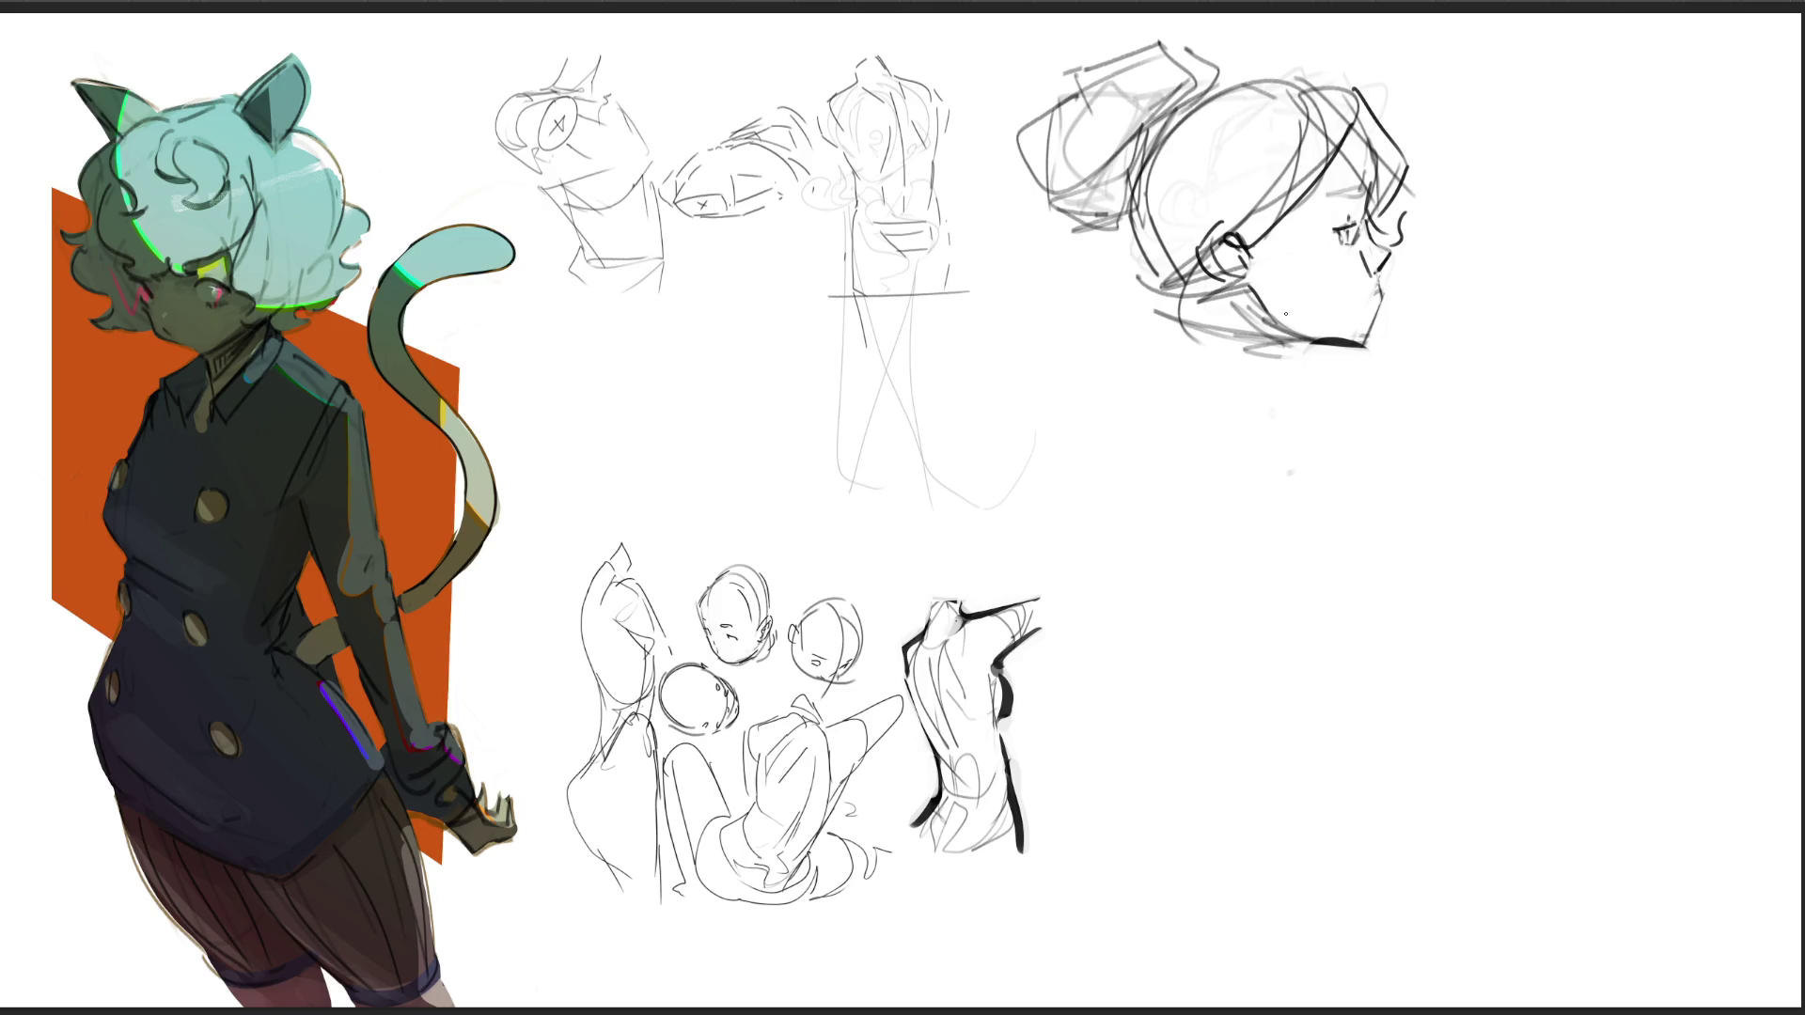
Step: Erase stray strokes around the profile head's neck and lips, then sketch a neck curve from the chin
mouse_move(1260, 301)
mouse_down()
mouse_move(1277, 331)
mouse_move(1296, 329)
mouse_move(1239, 302)
mouse_move(1365, 342)
mouse_move(1323, 338)
mouse_up()
mouse_move(1379, 286)
mouse_down()
mouse_move(1379, 310)
mouse_move(1390, 291)
mouse_move(1375, 292)
mouse_up()
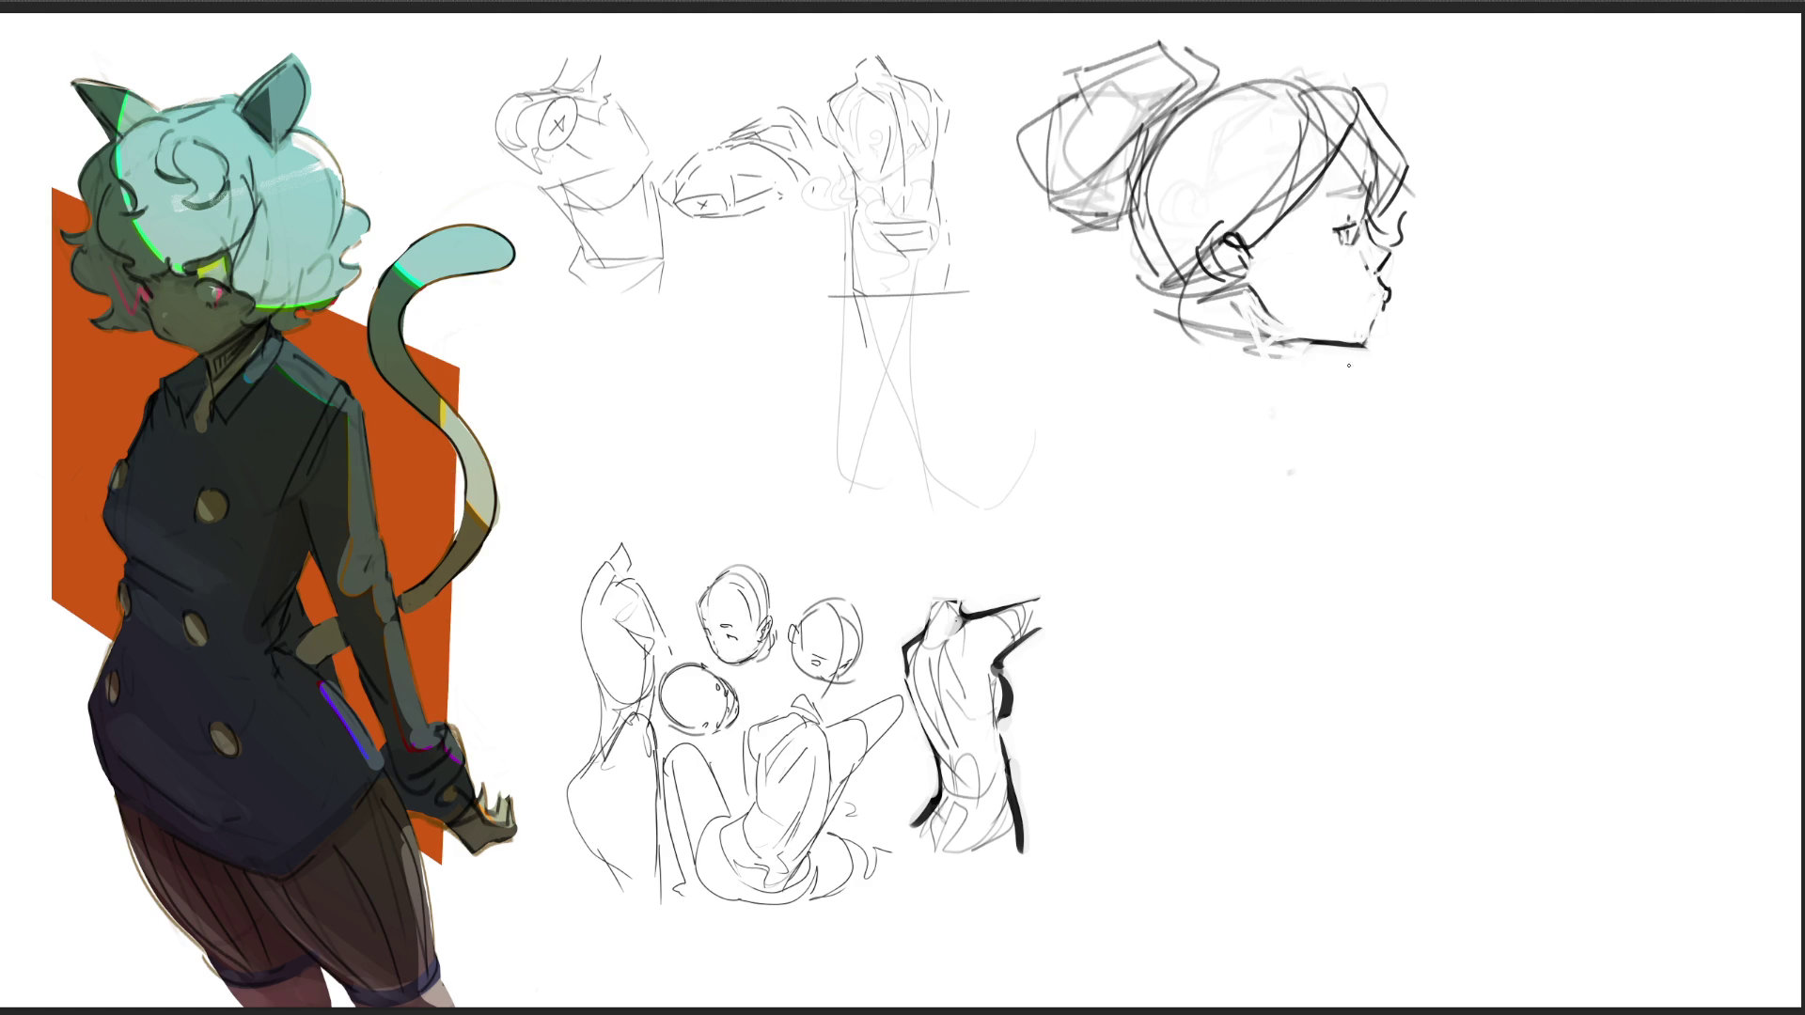
mouse_move(1335, 340)
mouse_down()
mouse_move(1294, 402)
mouse_move(1352, 377)
mouse_move(1275, 426)
mouse_up()
Step: Undo the neck curve, then draw the back of the neck and the collar folds below the chin
key(ctrl+z)
key(ctrl+z)
mouse_move(1213, 292)
mouse_down()
mouse_move(1206, 384)
mouse_move(1248, 457)
mouse_up()
drag(1200, 373, 1299, 413)
mouse_move(1143, 310)
mouse_down()
mouse_move(1209, 395)
mouse_move(1104, 331)
mouse_move(1206, 379)
mouse_move(1179, 361)
mouse_up()
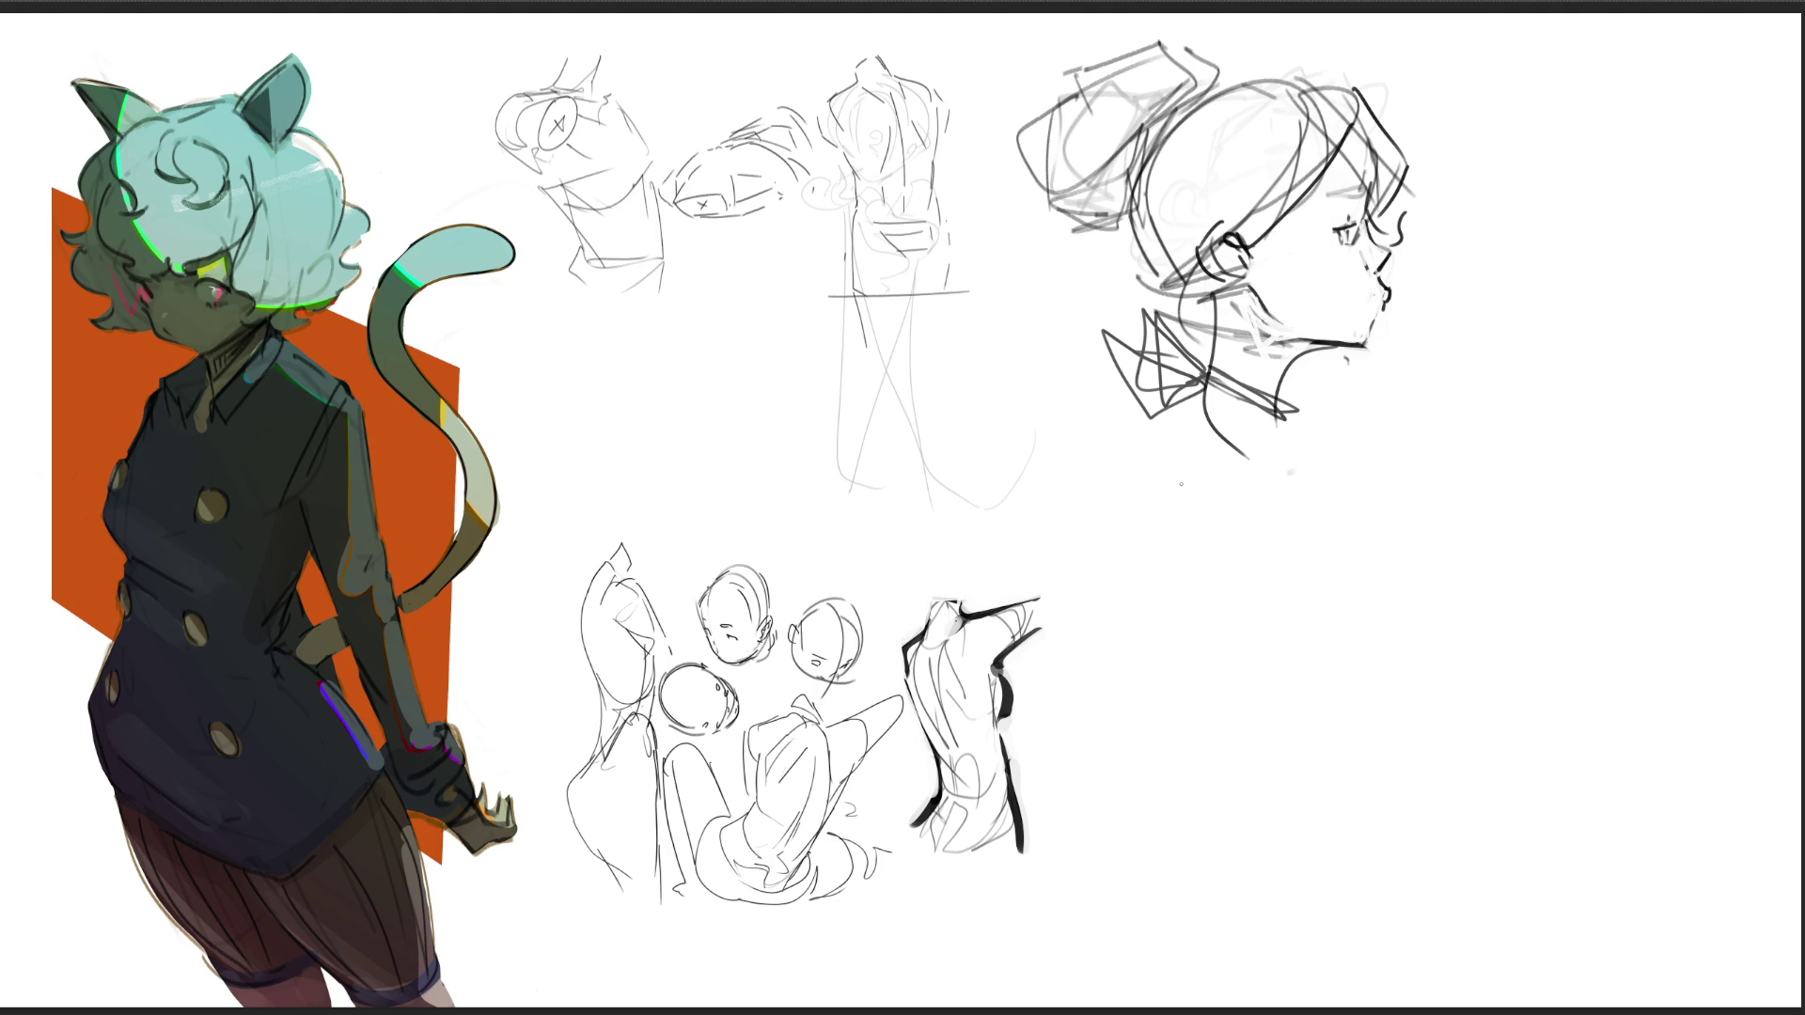
Step: Sketch the shoulder line, diagonal chest lines and the back outline down the body
drag(1222, 337, 1160, 508)
mouse_move(1185, 400)
mouse_down()
mouse_move(1231, 521)
mouse_move(1278, 541)
mouse_up()
mouse_move(1302, 431)
mouse_down()
mouse_move(1325, 496)
mouse_move(1399, 583)
mouse_up()
mouse_move(1166, 451)
mouse_down()
mouse_move(1293, 707)
mouse_move(1455, 695)
mouse_up()
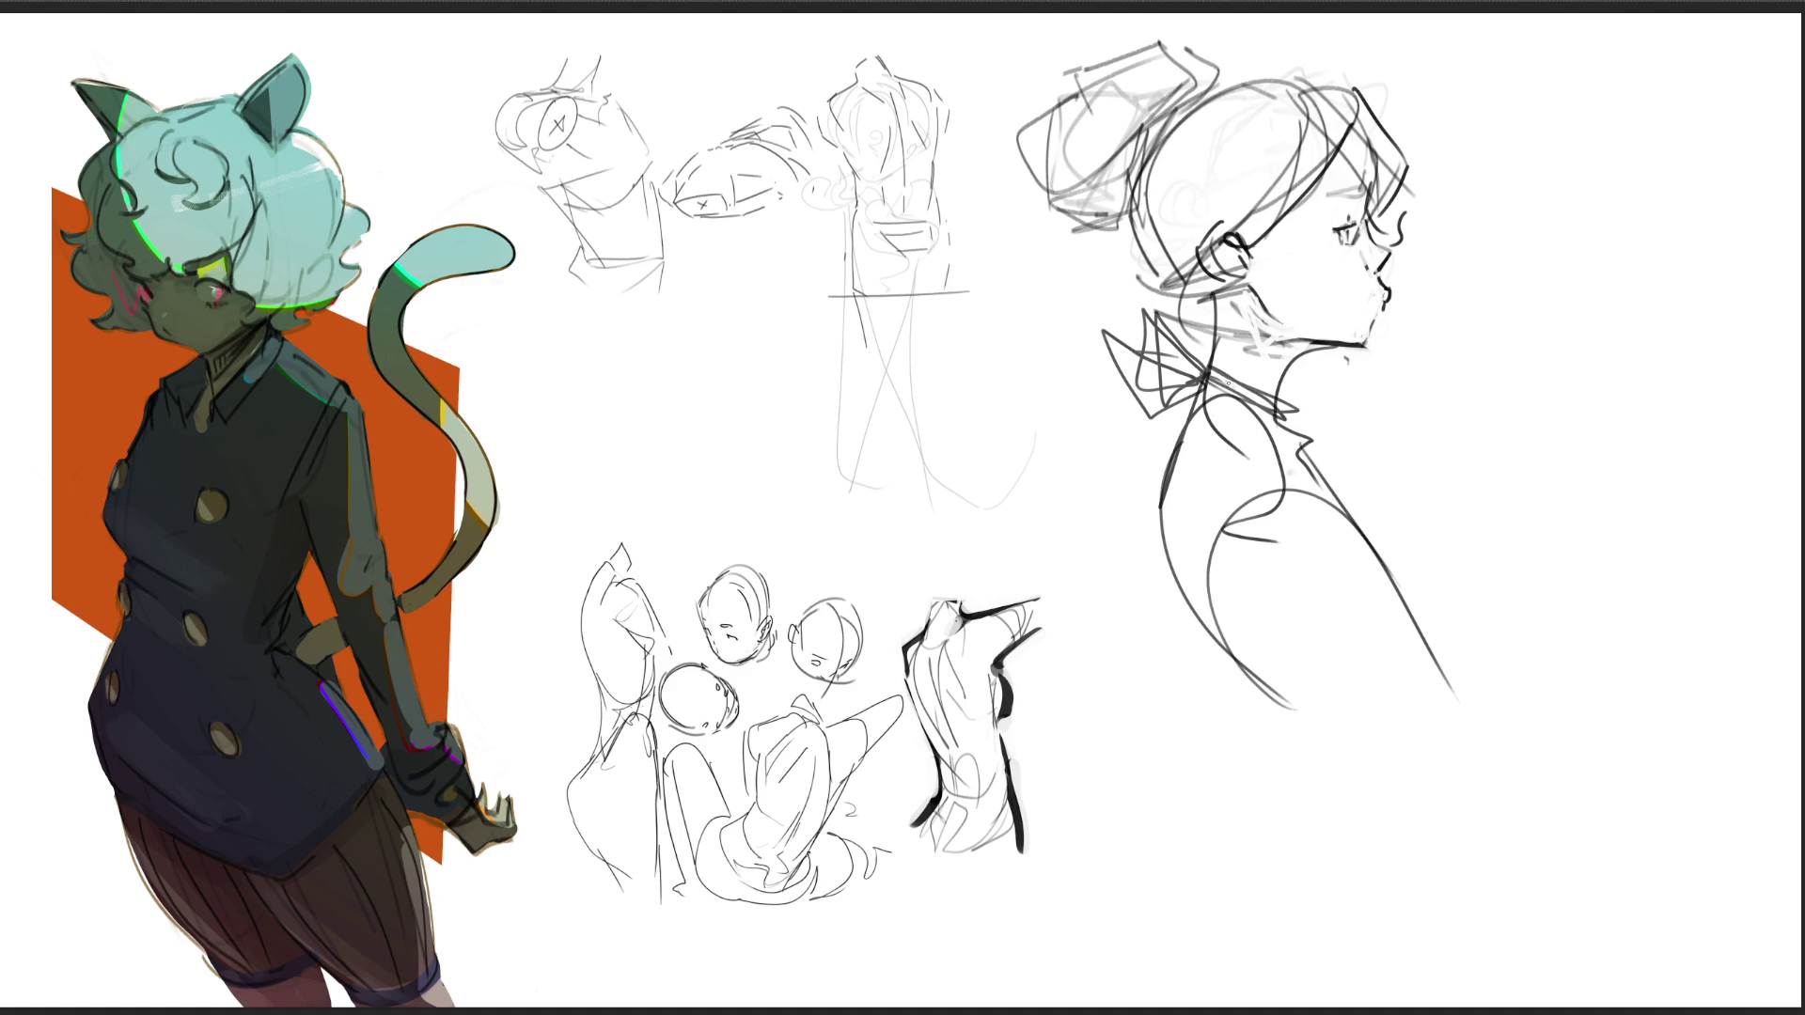
drag(1295, 443, 1484, 583)
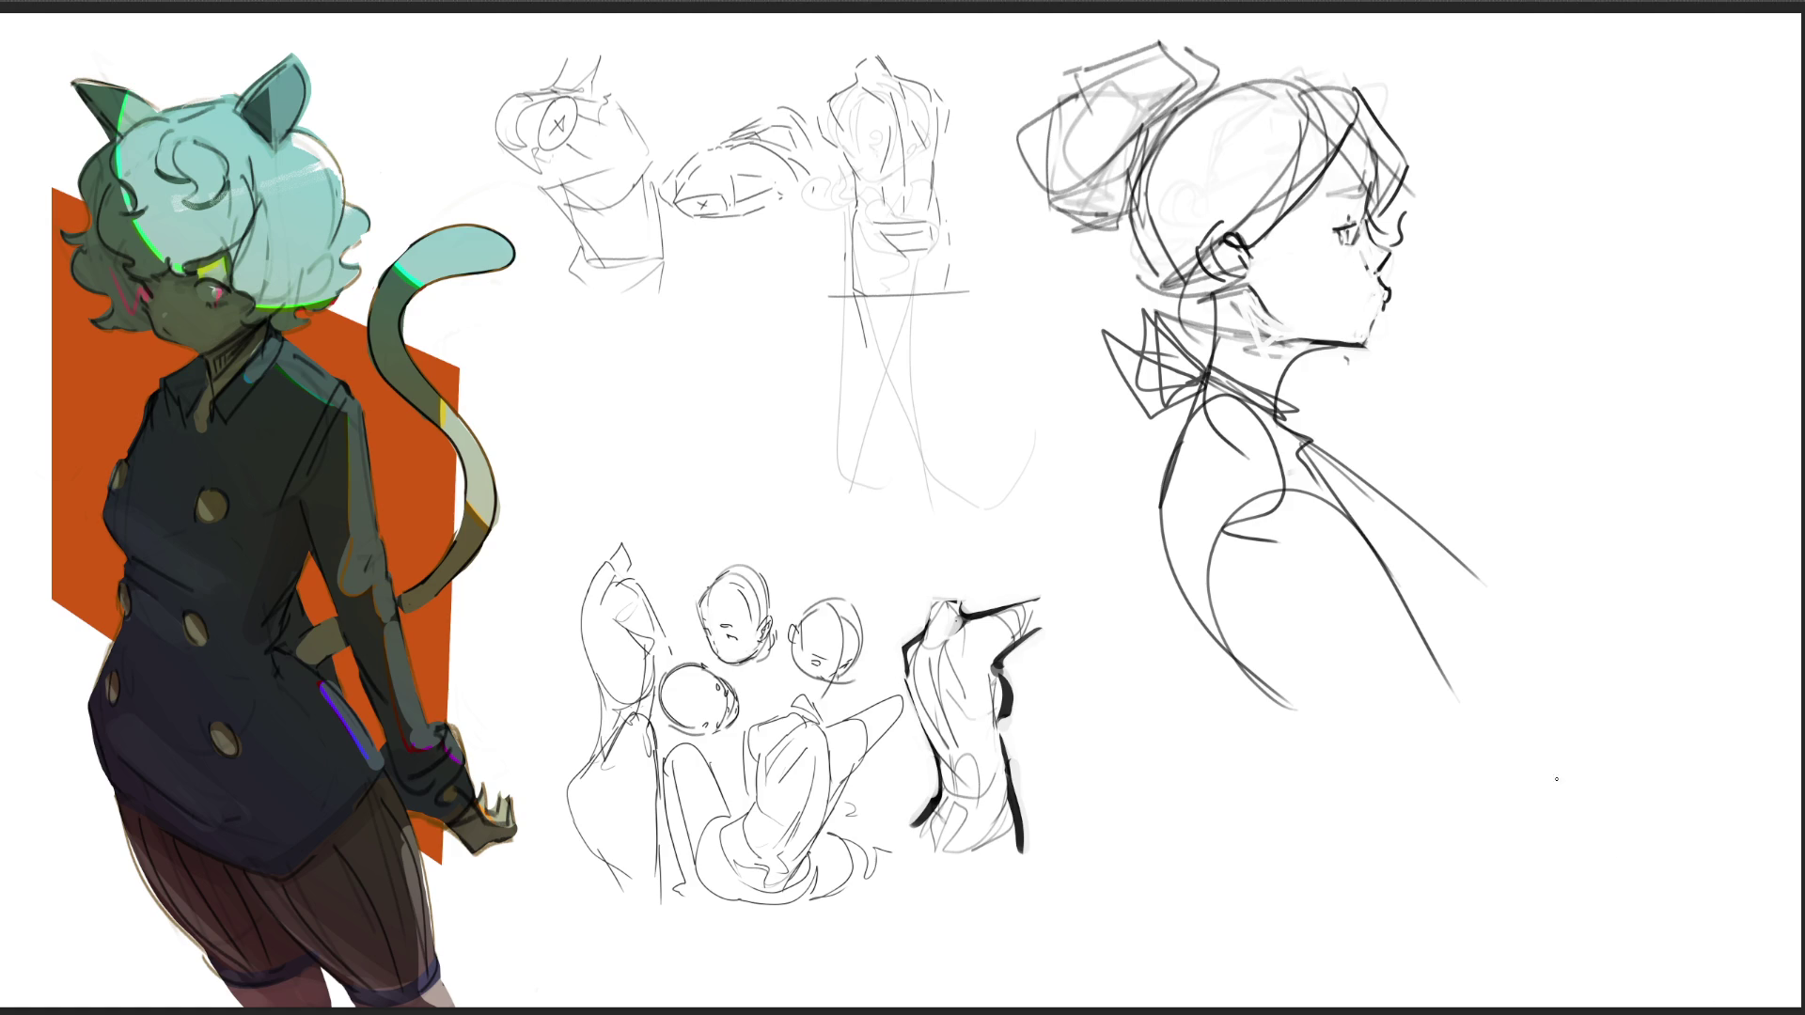
Step: Loop the torso outline, arch the shoulder curve over it, and rough in the lower torso lines
mouse_move(1312, 449)
mouse_down()
mouse_move(1401, 700)
mouse_move(1490, 589)
mouse_move(1487, 866)
mouse_up()
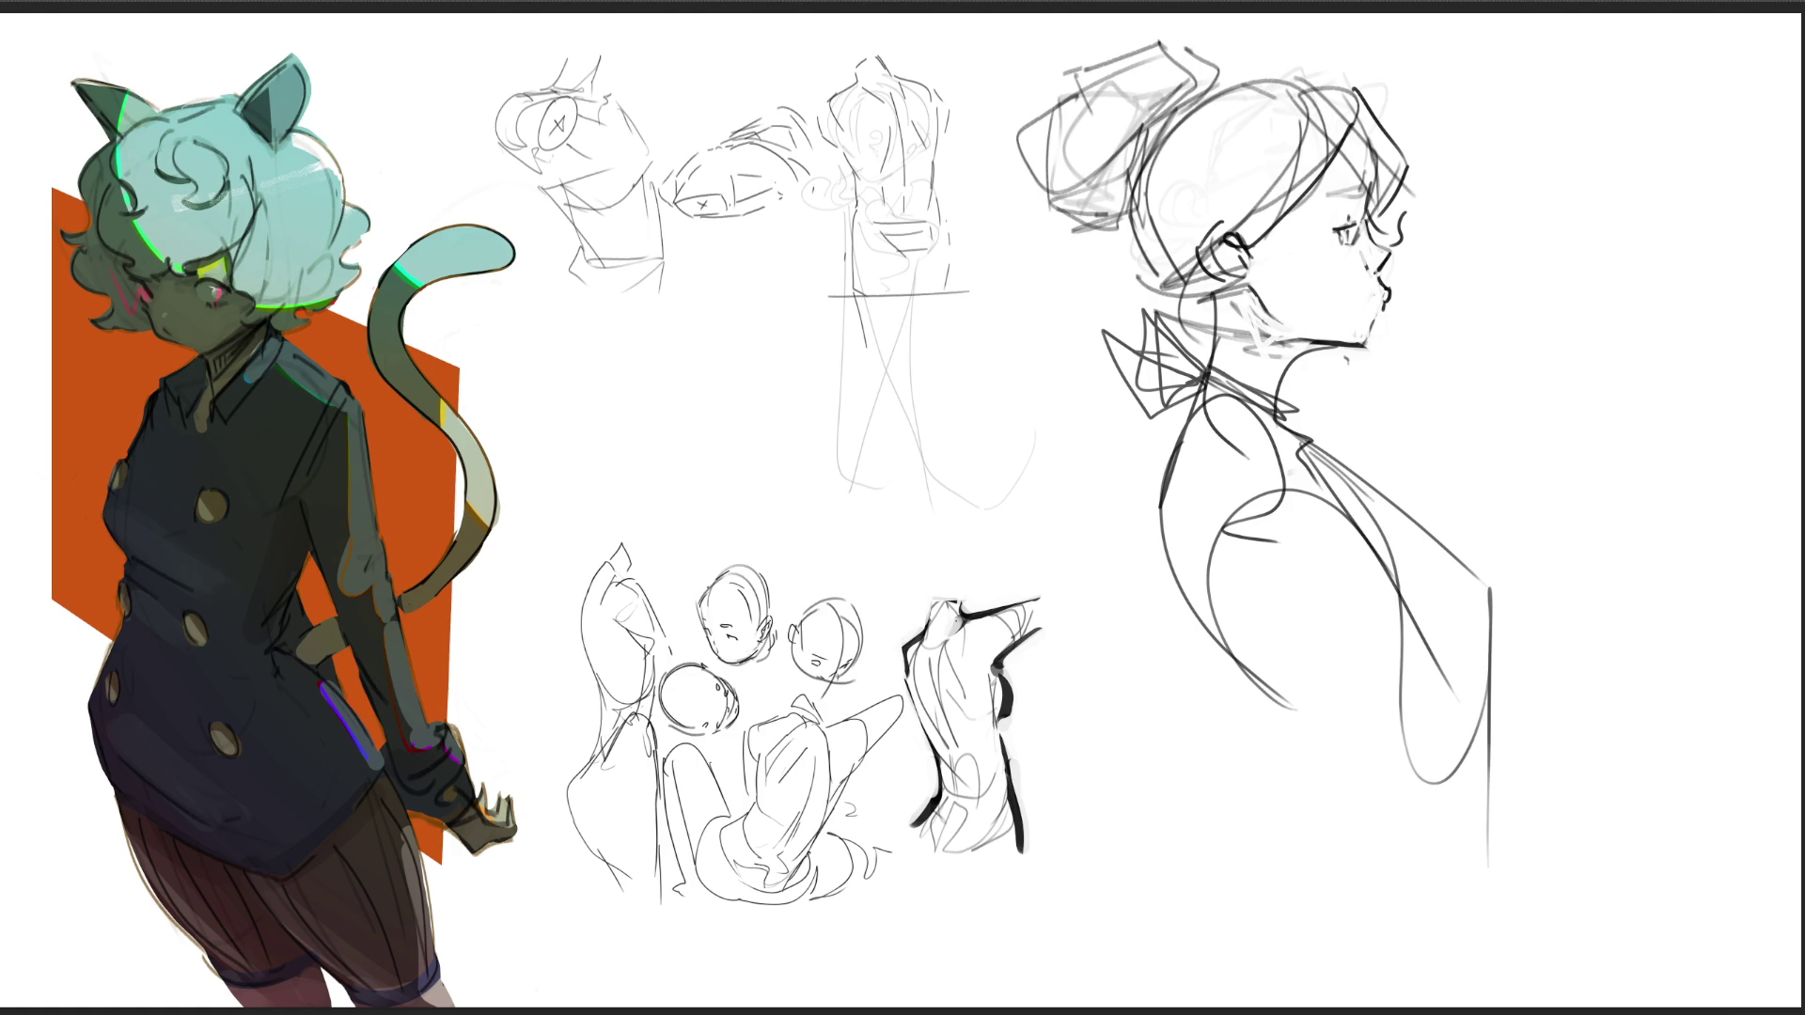
mouse_move(1375, 485)
mouse_down()
mouse_move(1477, 504)
mouse_move(1489, 573)
mouse_up()
mouse_move(1287, 705)
mouse_down()
mouse_move(1366, 849)
mouse_move(1373, 722)
mouse_move(1374, 793)
mouse_move(1442, 784)
mouse_move(1354, 869)
mouse_move(1335, 798)
mouse_move(1320, 888)
mouse_move(1495, 883)
mouse_move(1533, 927)
mouse_up()
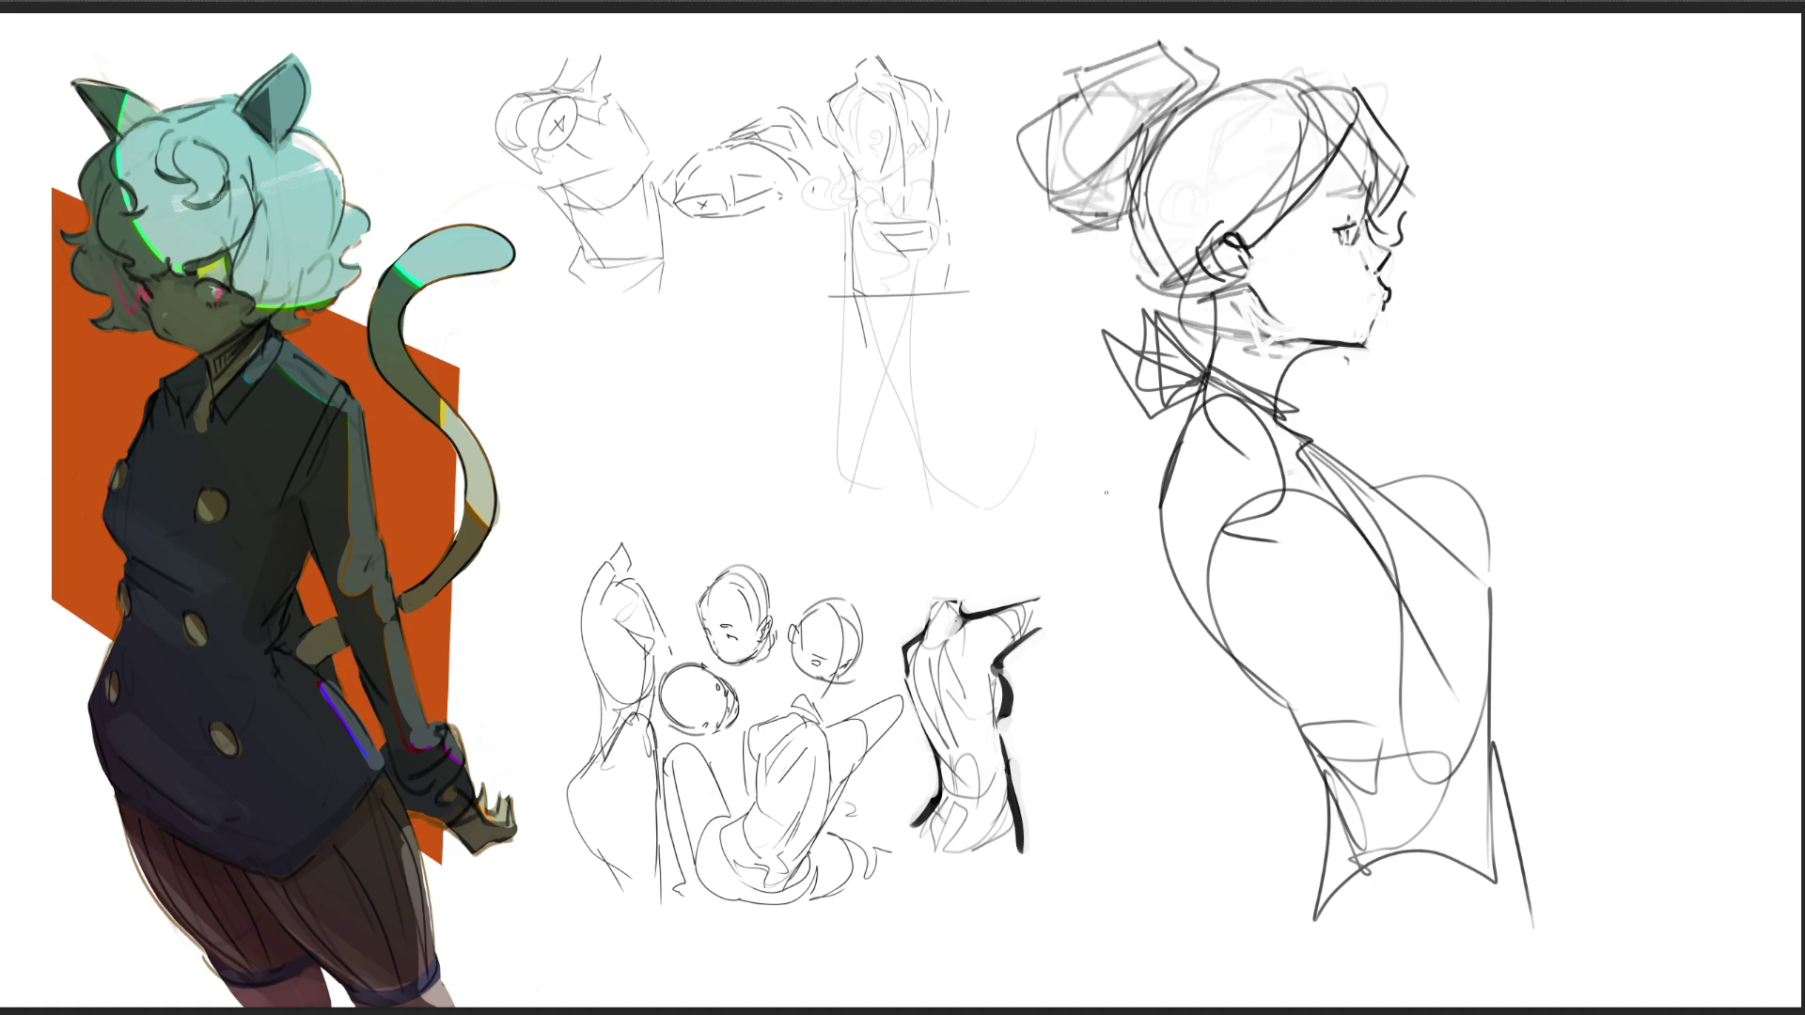
Step: Sketch strokes across the torso, replacing one straight line with a looping curve
mouse_move(1197, 432)
mouse_down()
mouse_move(1199, 548)
mouse_move(1338, 553)
mouse_up()
drag(1198, 560, 1427, 686)
mouse_move(1277, 478)
mouse_down()
mouse_move(1376, 555)
mouse_move(1374, 677)
mouse_up()
key(ctrl+z)
key(ctrl+z)
mouse_move(1287, 489)
mouse_down()
mouse_move(1390, 539)
mouse_move(1216, 587)
mouse_move(1447, 678)
mouse_up()
Step: Draw the outstretched arm with a long straight blade extending right and strokes at the hand
mouse_move(1461, 598)
mouse_down()
mouse_move(1504, 607)
mouse_move(1524, 689)
mouse_up()
drag(1460, 596, 1704, 700)
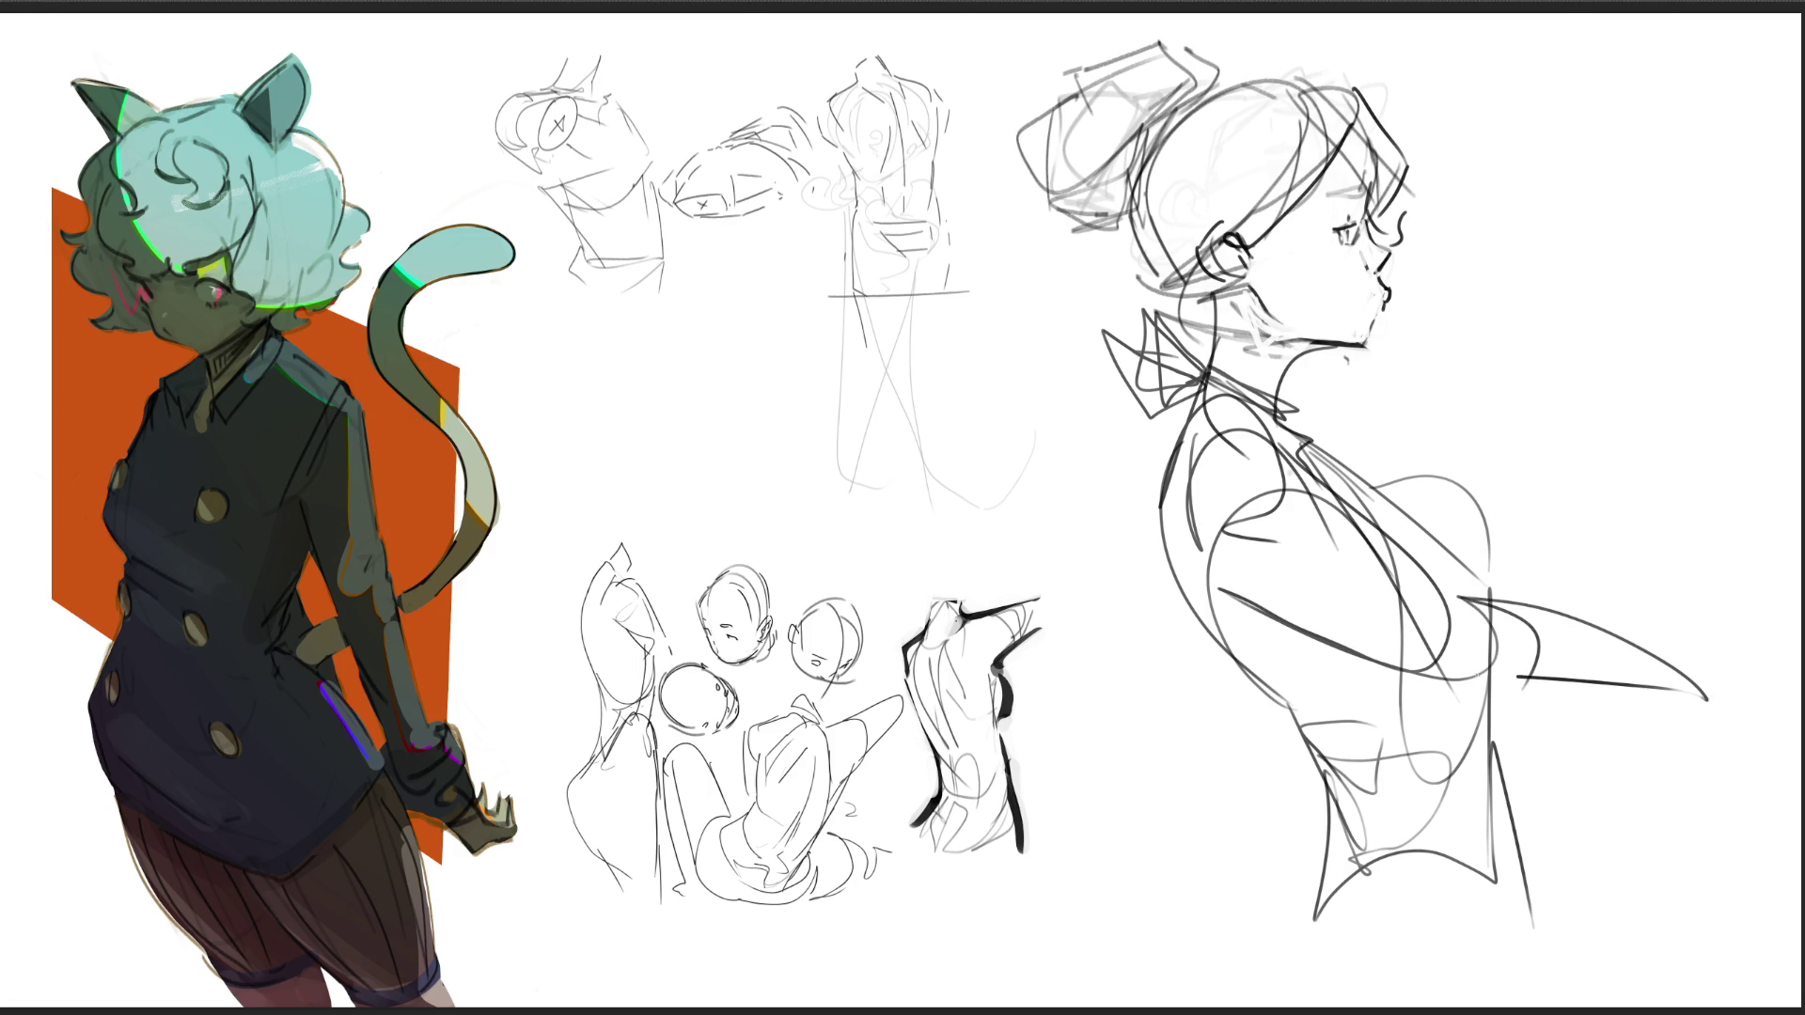
drag(1382, 664, 1802, 726)
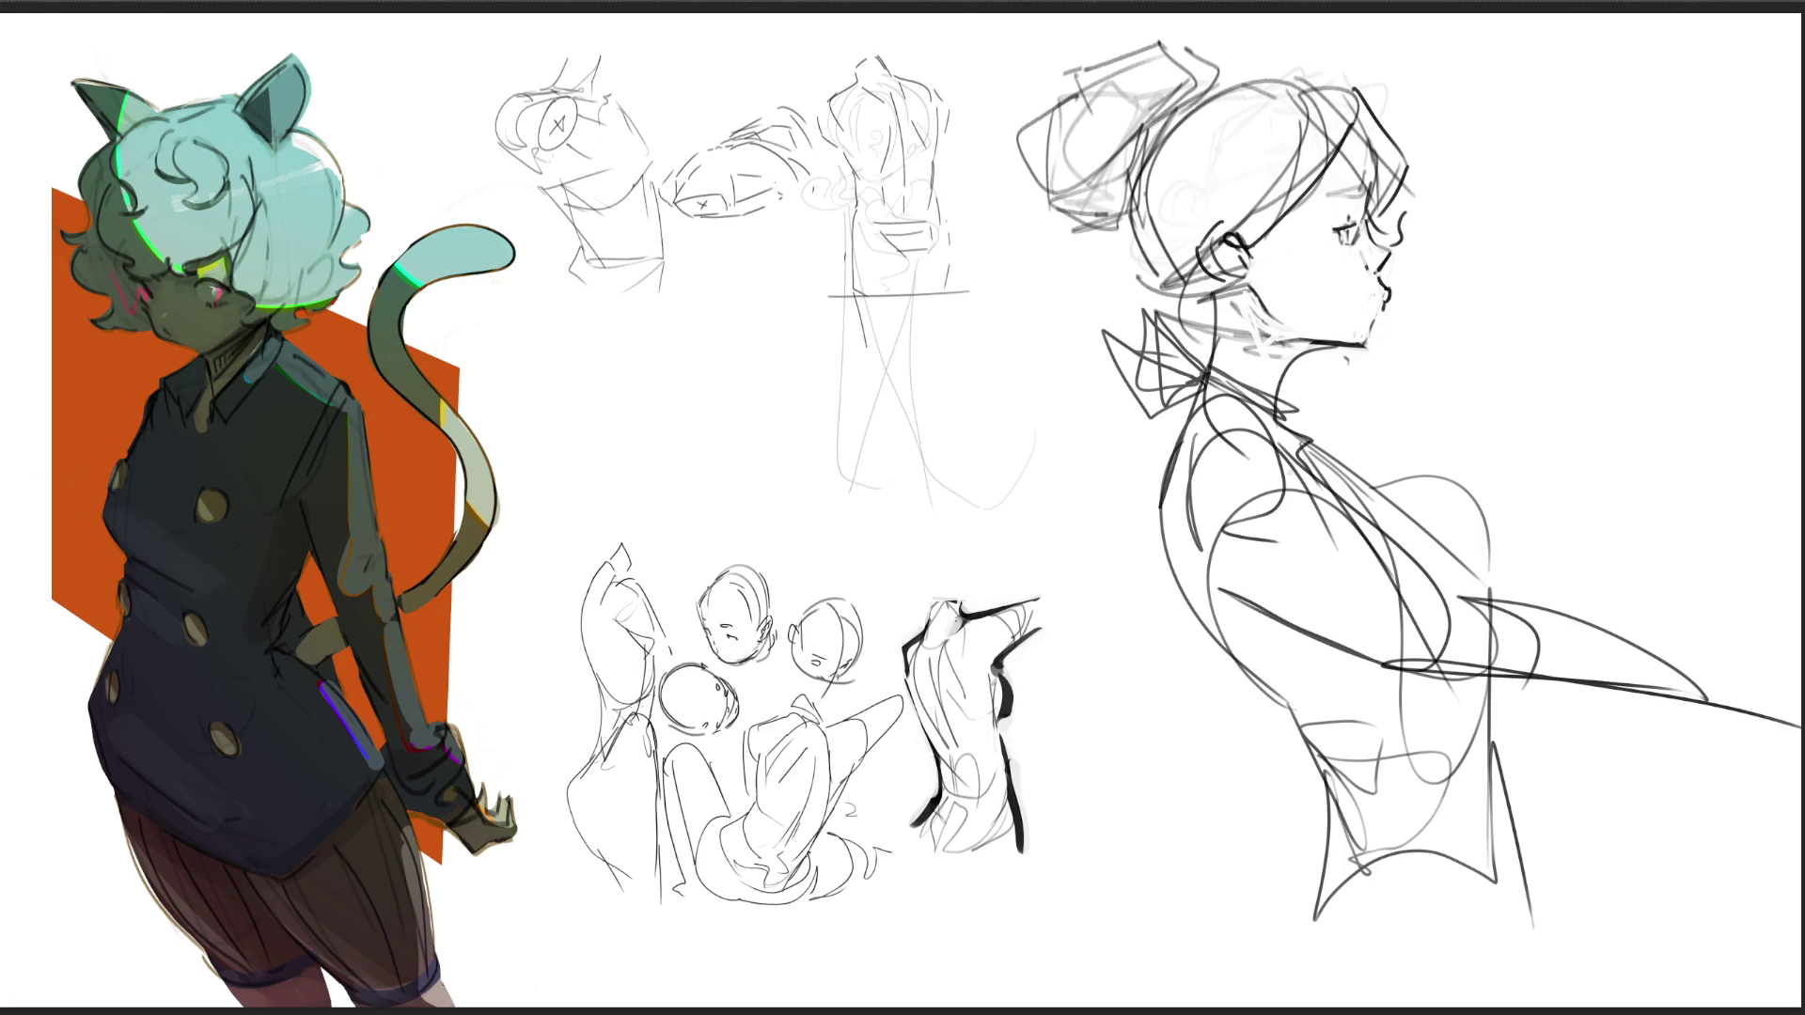
drag(1660, 634, 1779, 684)
drag(1779, 686, 1736, 737)
Step: Block the hat in with boxy crossing lines, then start a small stick at the mouth
drag(989, 91, 1043, 188)
drag(993, 121, 1068, 83)
mouse_move(1081, 33)
mouse_down()
mouse_move(1084, 89)
mouse_move(1206, 16)
mouse_move(1206, 39)
mouse_up()
mouse_move(1206, 52)
mouse_down()
mouse_move(1232, 74)
mouse_move(1220, 106)
mouse_up()
mouse_move(1046, 184)
mouse_down()
mouse_move(1038, 226)
mouse_move(1124, 227)
mouse_up()
drag(1143, 215, 1136, 239)
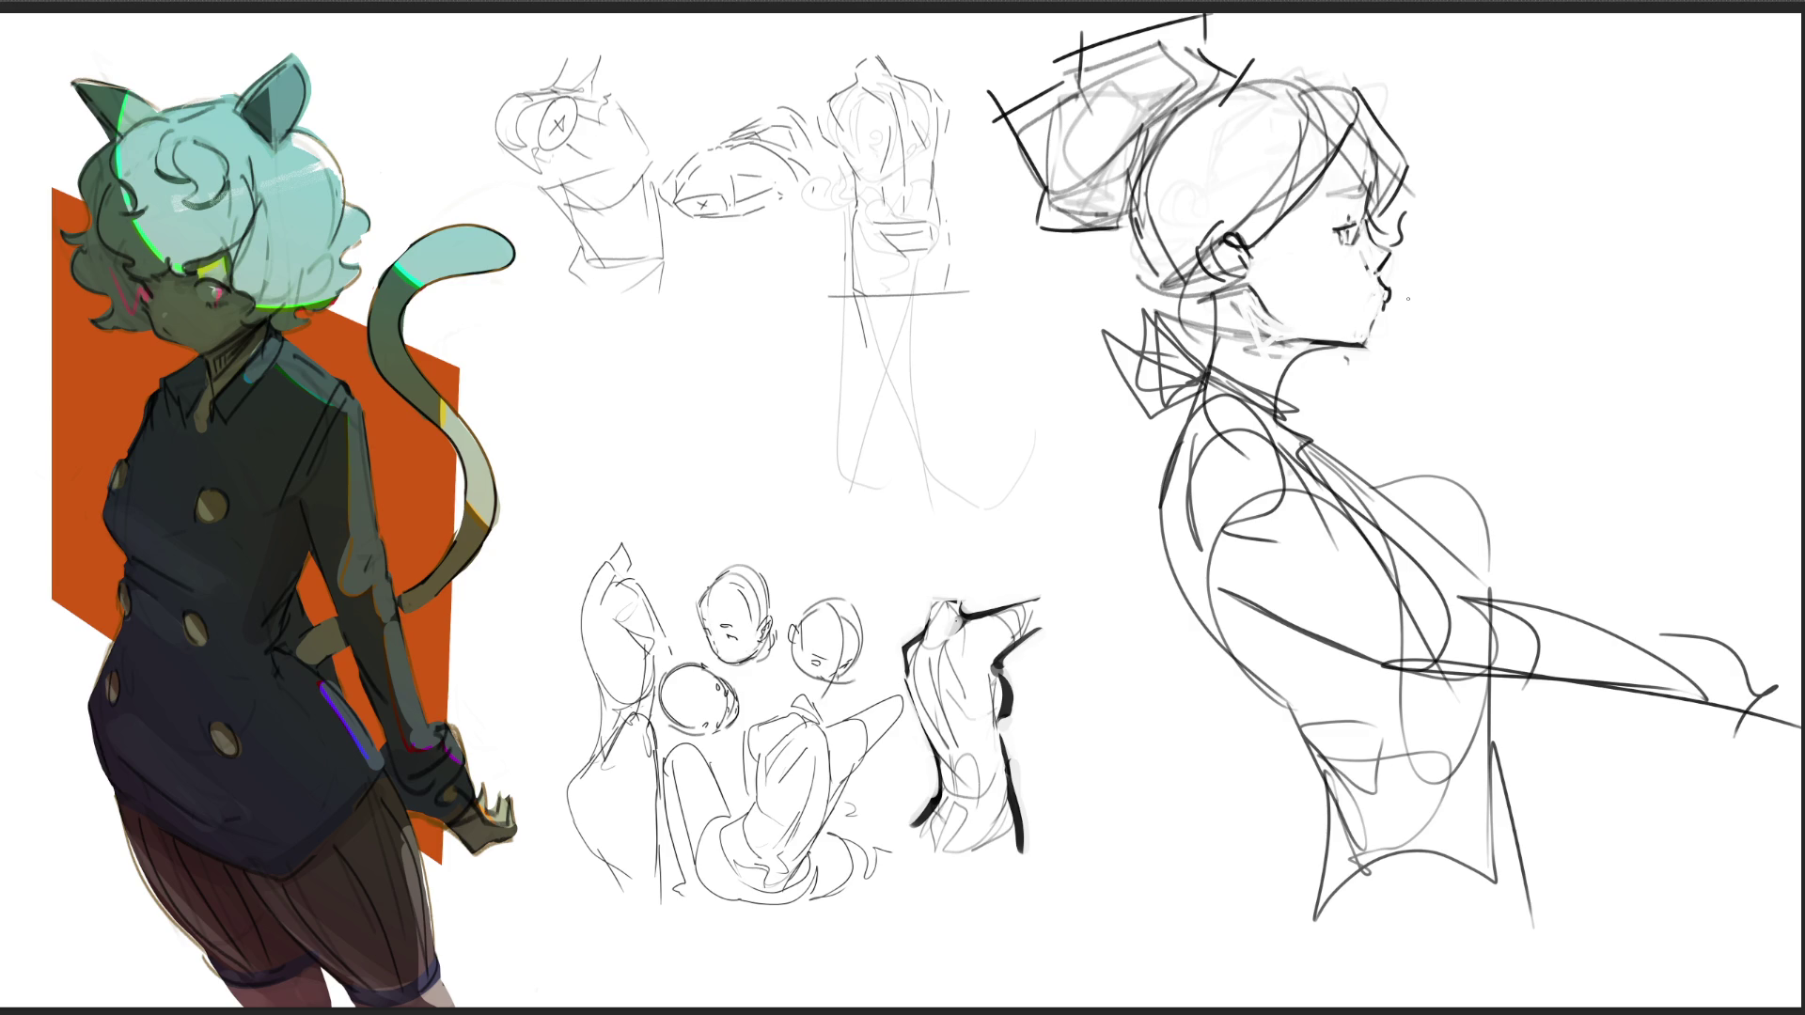
mouse_move(1390, 292)
mouse_down()
mouse_move(1439, 303)
mouse_move(1391, 311)
mouse_move(1443, 333)
mouse_move(1263, 402)
mouse_up()
Step: Outline the jaw and a raised hand with fingers beside the mouth
mouse_move(1431, 303)
mouse_down()
mouse_move(1450, 340)
mouse_move(1259, 413)
mouse_up()
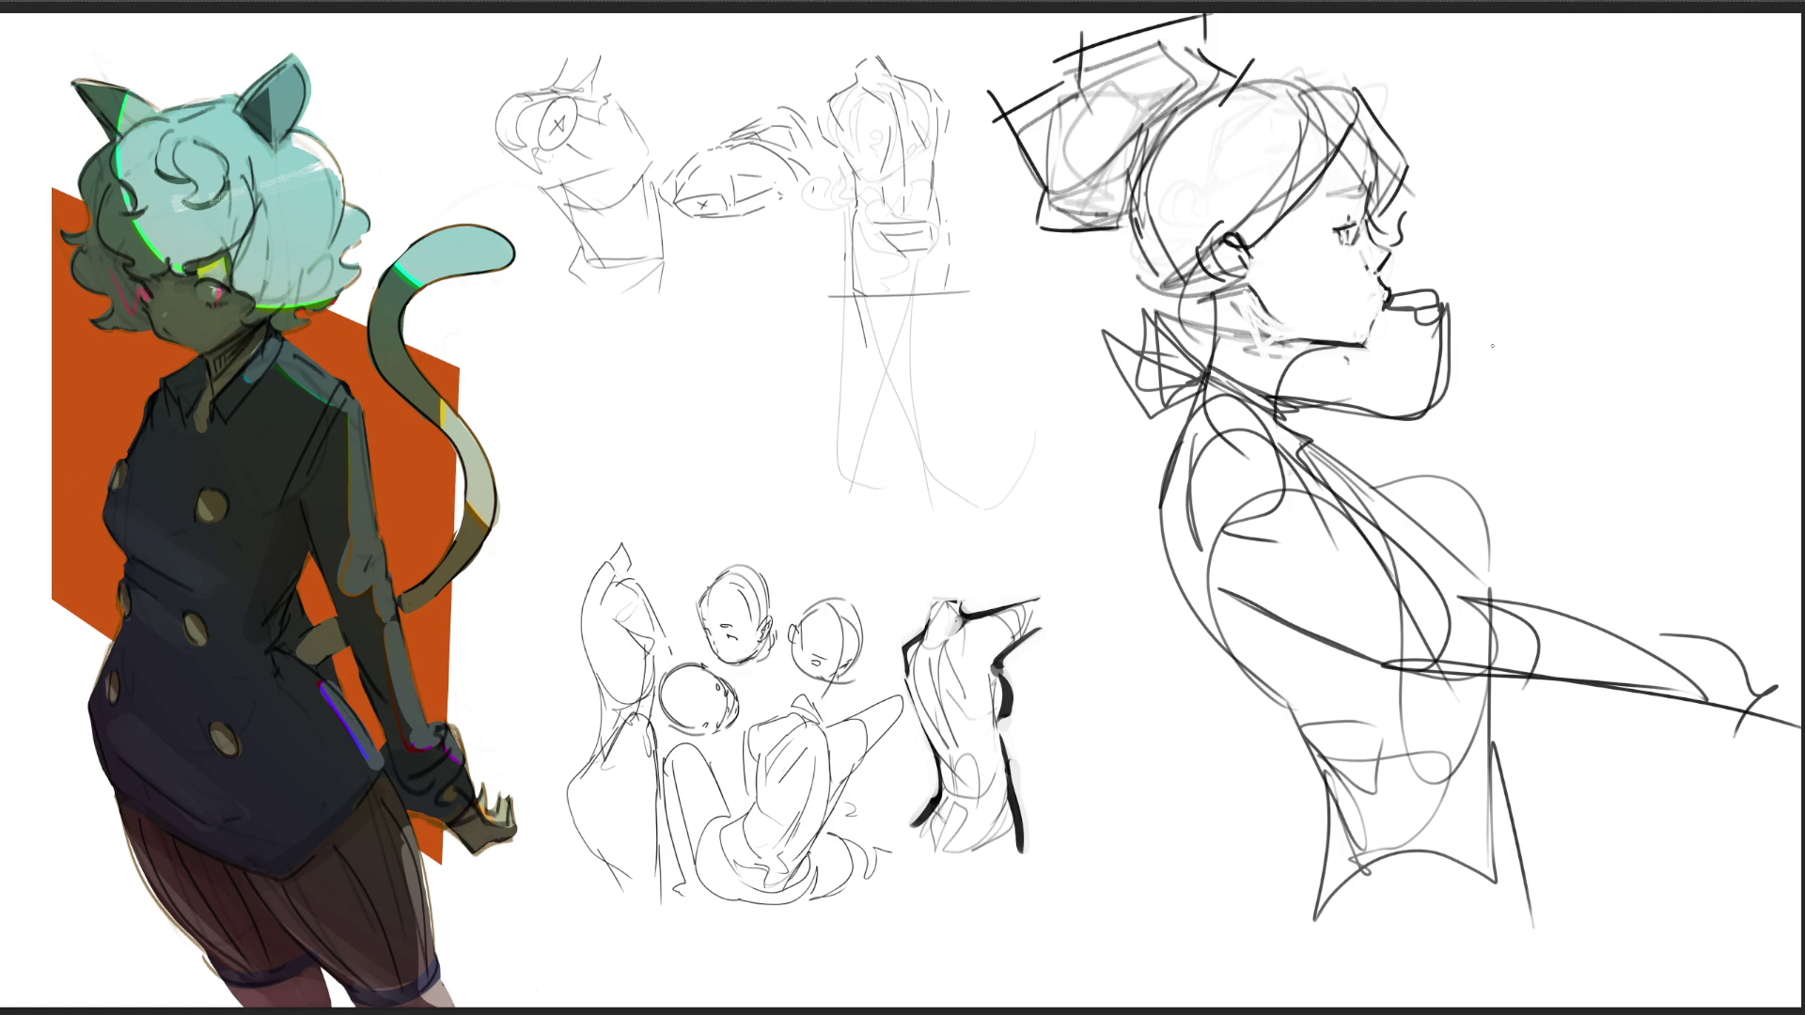
mouse_move(1437, 287)
mouse_down()
mouse_move(1492, 265)
mouse_move(1453, 324)
mouse_up()
mouse_move(1499, 274)
mouse_down()
mouse_move(1508, 305)
mouse_move(1472, 338)
mouse_move(1490, 417)
mouse_move(1453, 440)
mouse_move(1523, 498)
mouse_move(1297, 442)
mouse_up()
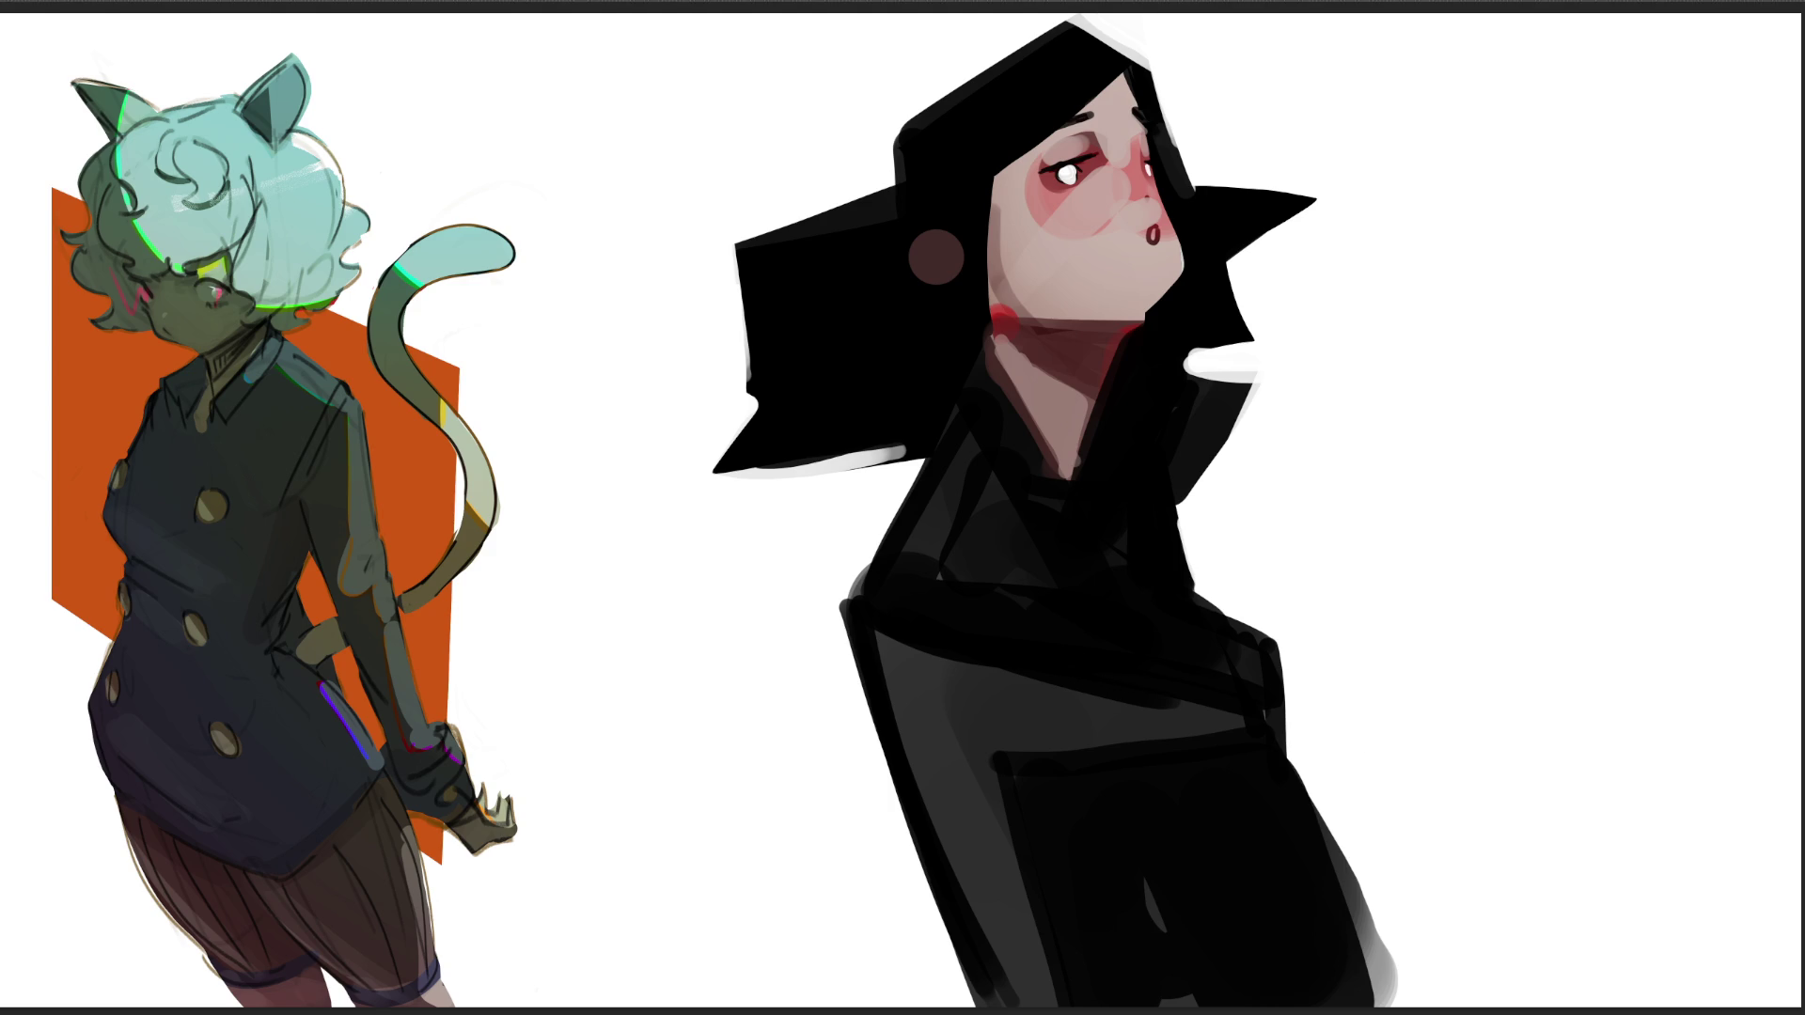
Step: Move the painted figure about 190 px left and paint a bold black eye shape beside her head
key(ctrl+t)
drag(1053, 564, 874, 564)
key(Return)
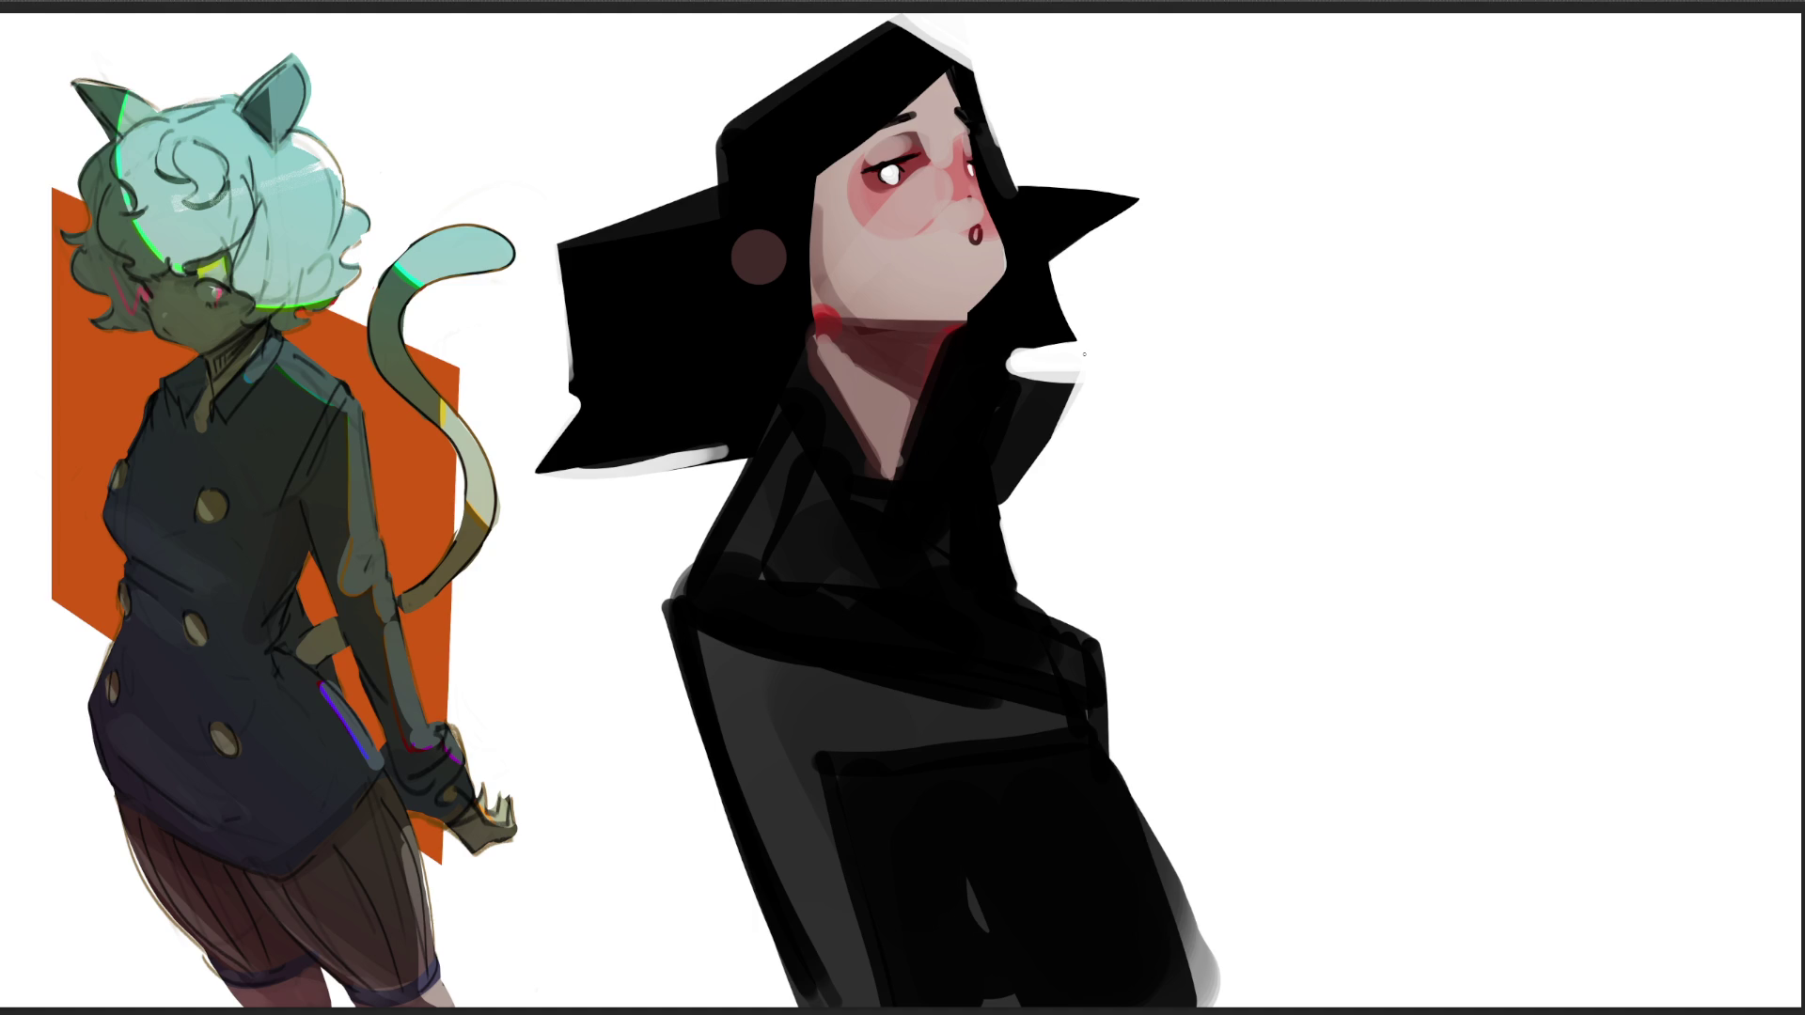
mouse_move(1295, 217)
mouse_down()
mouse_move(1340, 290)
mouse_move(1323, 238)
mouse_move(1312, 259)
mouse_move(1237, 268)
mouse_move(1419, 254)
mouse_move(1309, 269)
mouse_move(1426, 285)
mouse_move(1353, 219)
mouse_move(1322, 234)
mouse_move(1354, 230)
mouse_up()
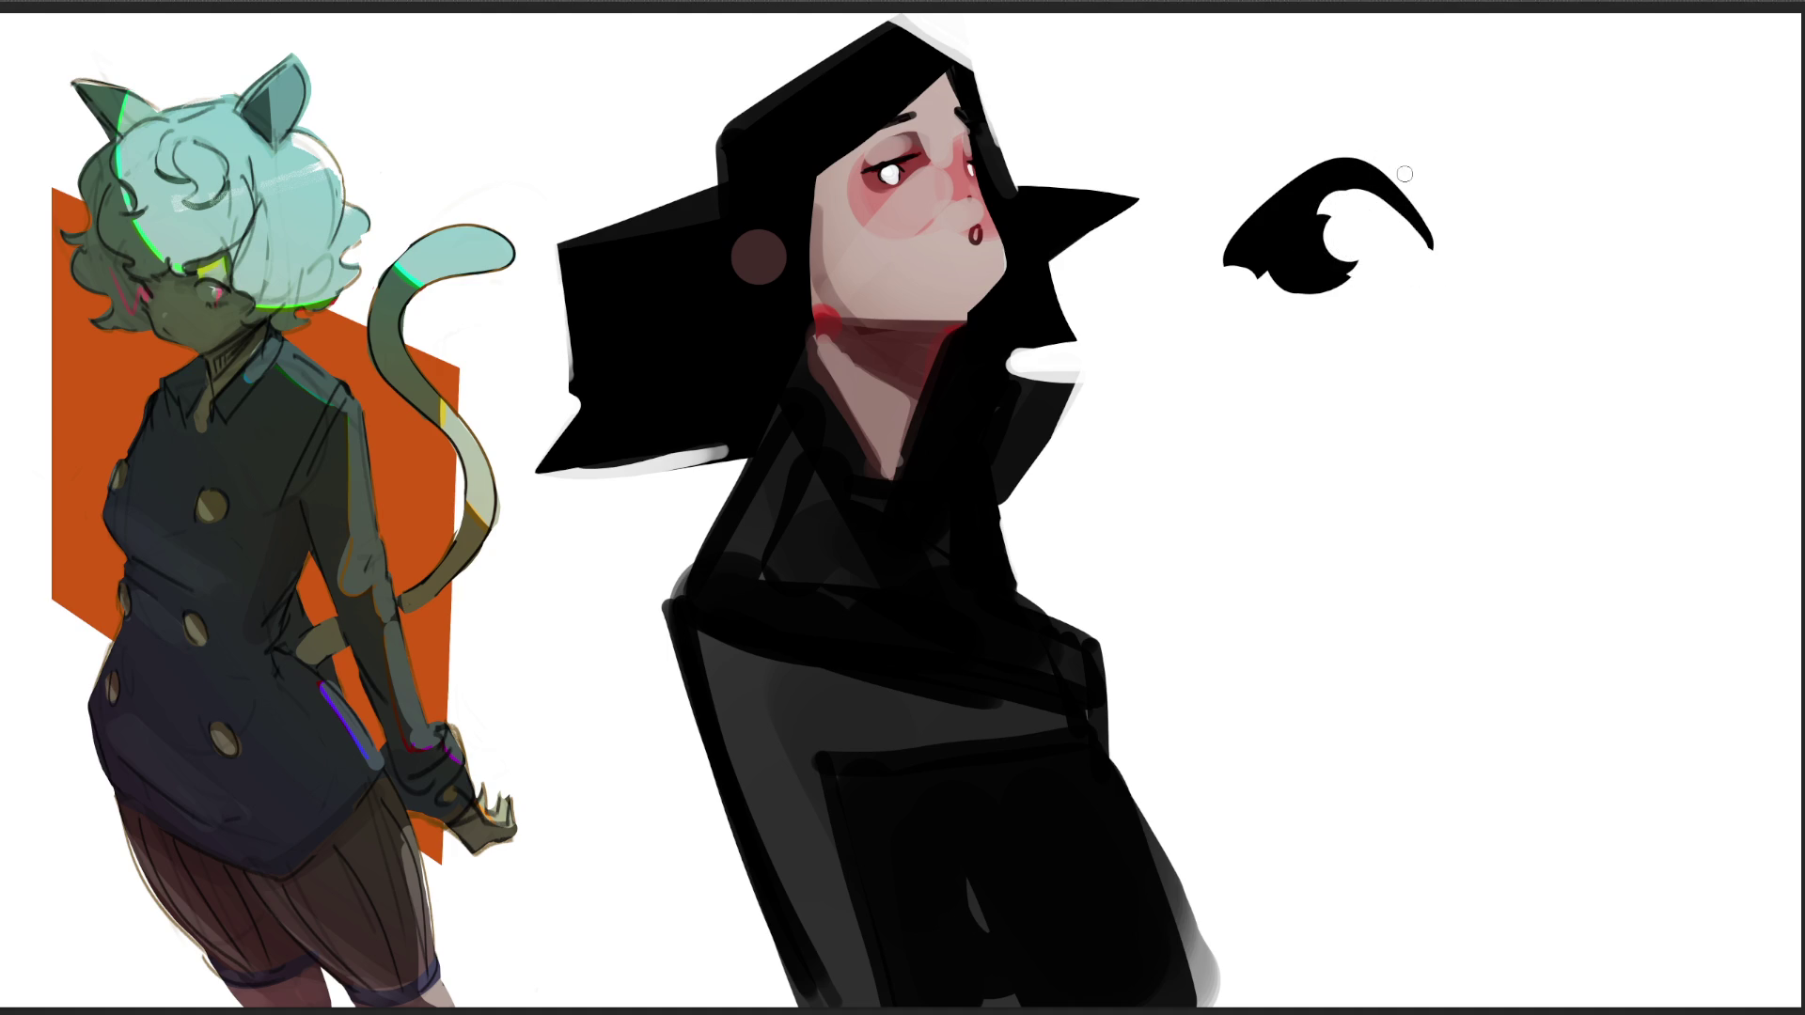
Step: Paint a second eye from a thickened curved stroke, with a dot above and a tapered lash
mouse_move(1359, 387)
mouse_down()
mouse_move(1603, 321)
mouse_move(1548, 313)
mouse_move(1577, 384)
mouse_move(1555, 354)
mouse_move(1543, 371)
mouse_move(1561, 310)
mouse_move(1542, 340)
mouse_up()
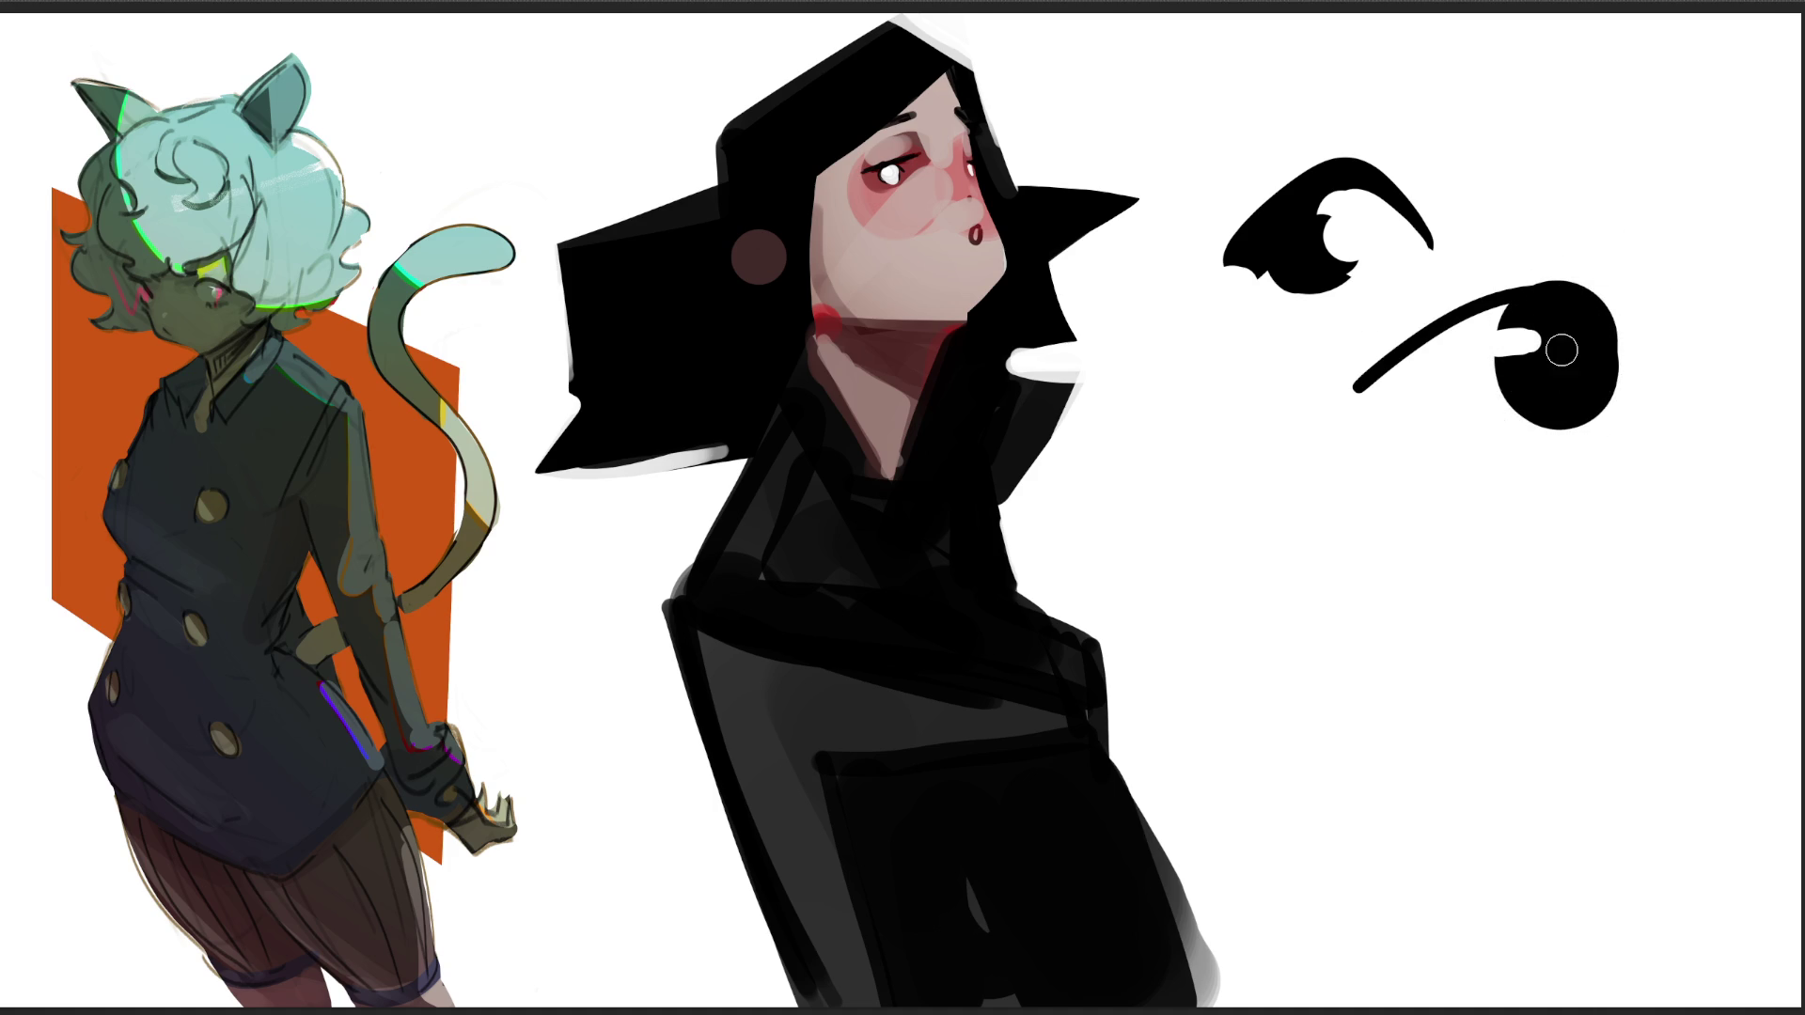
mouse_move(1354, 384)
mouse_down()
mouse_move(1618, 311)
mouse_move(1604, 299)
mouse_up()
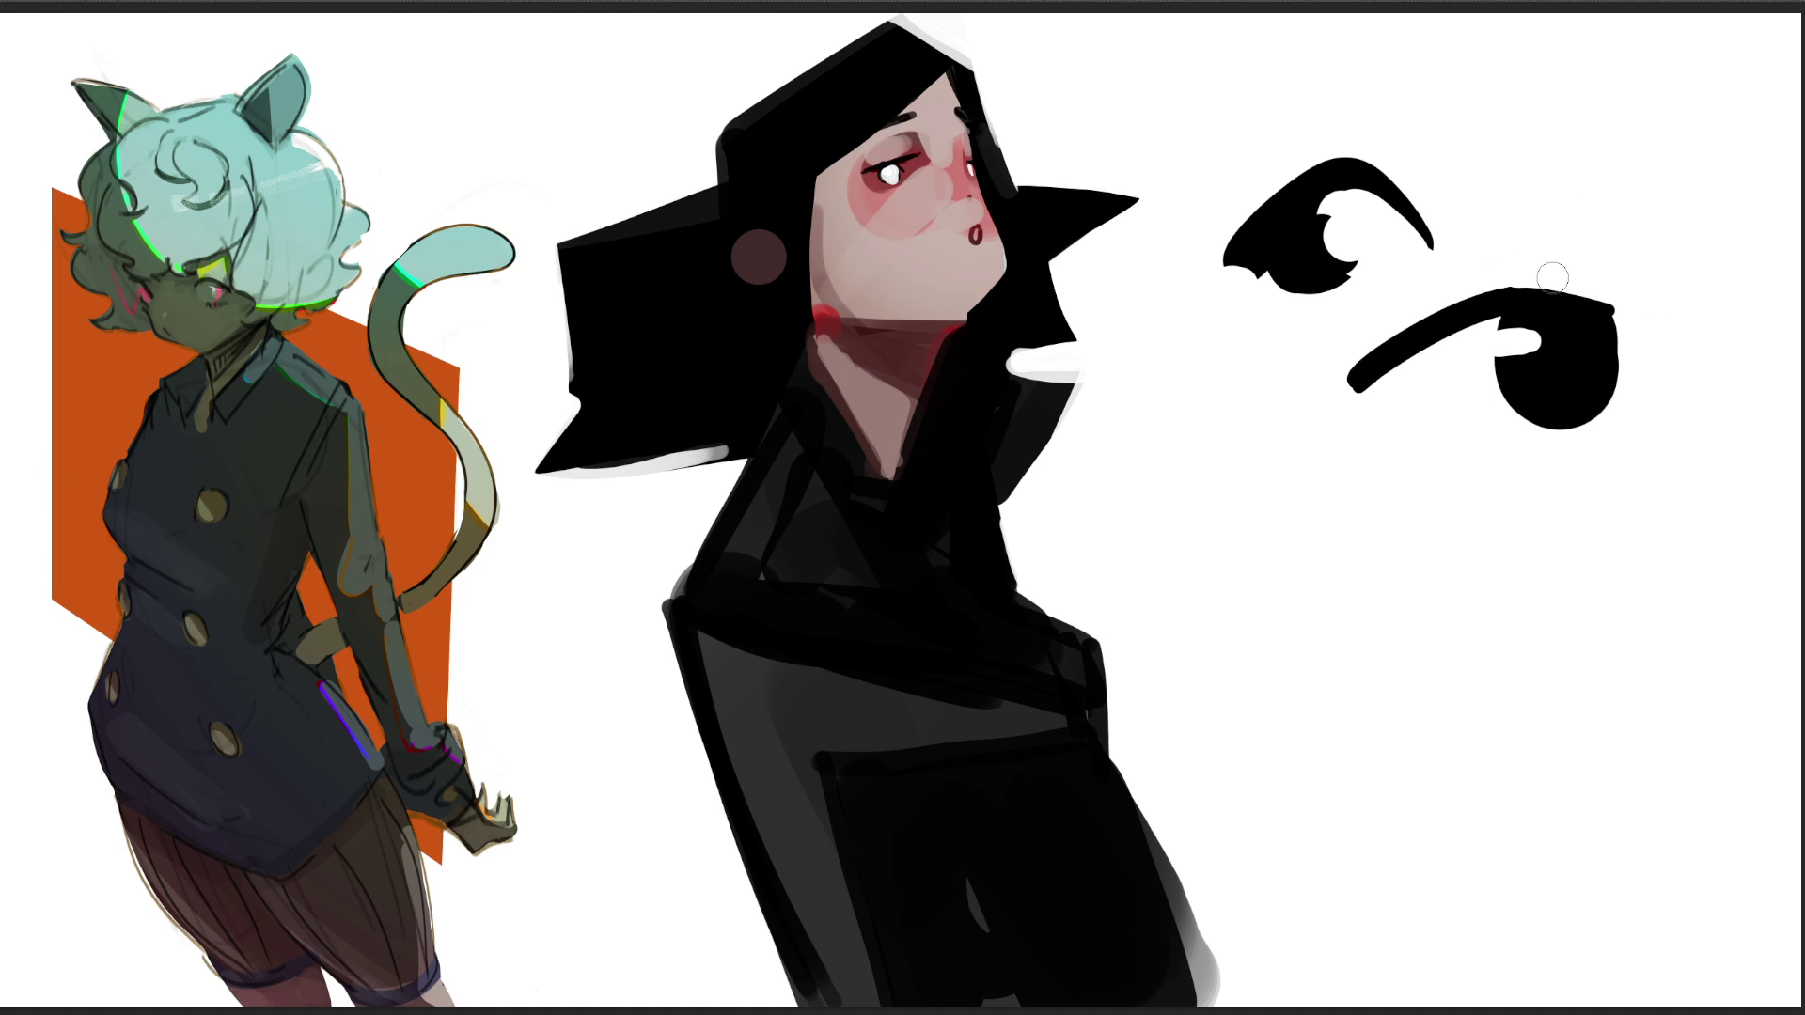
click(1706, 240)
mouse_move(1604, 314)
mouse_down()
mouse_move(1652, 356)
mouse_move(1721, 340)
mouse_move(1698, 304)
mouse_move(1651, 292)
mouse_up()
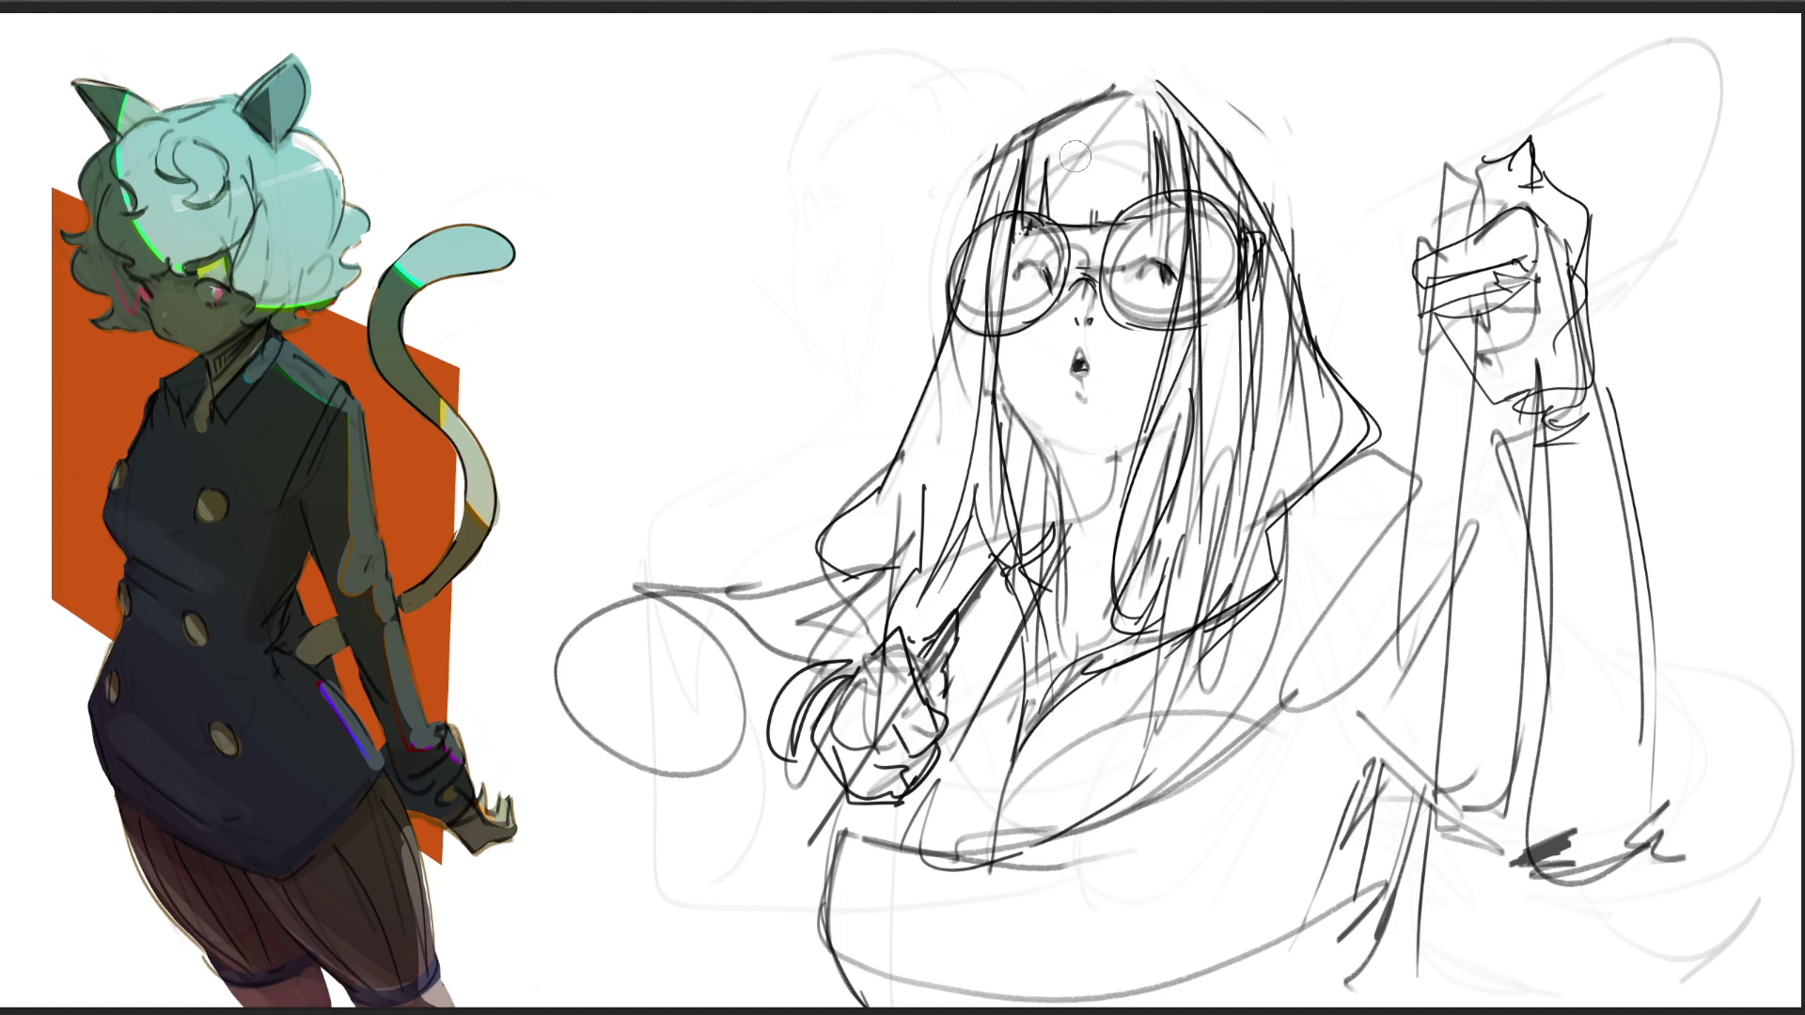
mouse_move(1042, 244)
mouse_down()
mouse_move(1055, 237)
mouse_move(1025, 254)
mouse_move(1169, 223)
mouse_move(1185, 254)
mouse_up()
drag(1014, 265, 1006, 310)
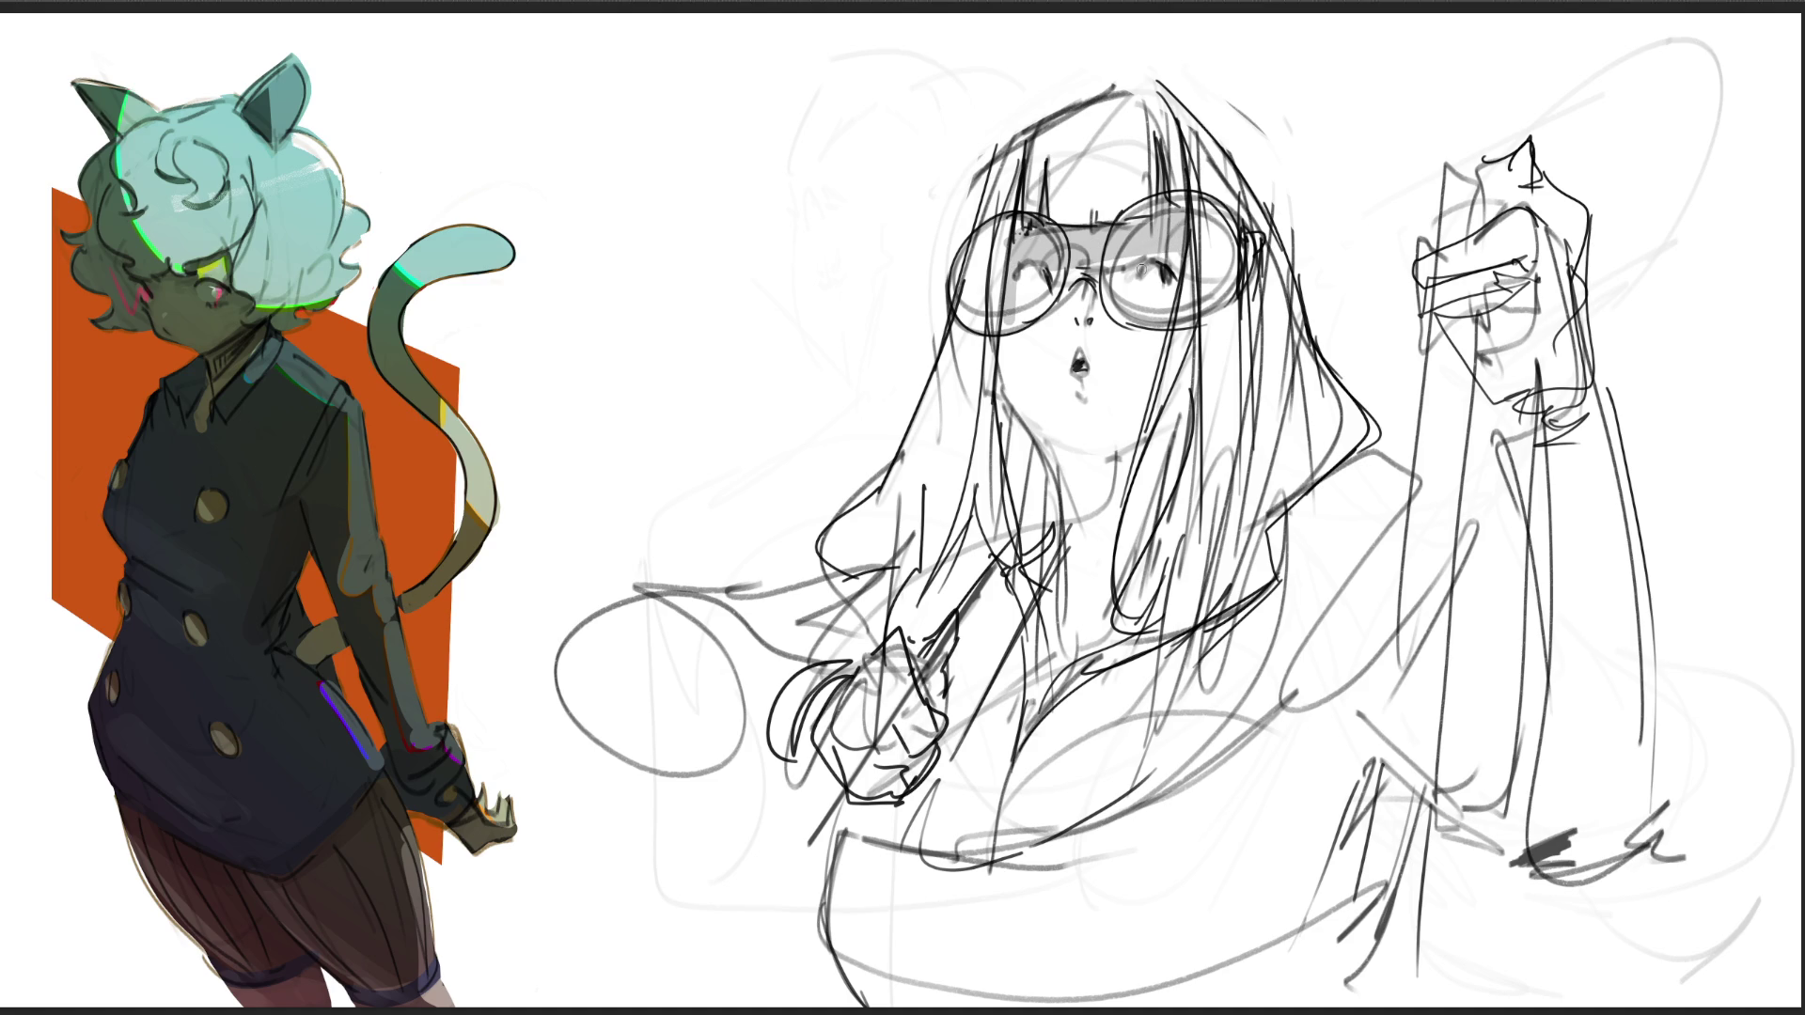
drag(1081, 323, 1074, 396)
drag(996, 381, 1041, 621)
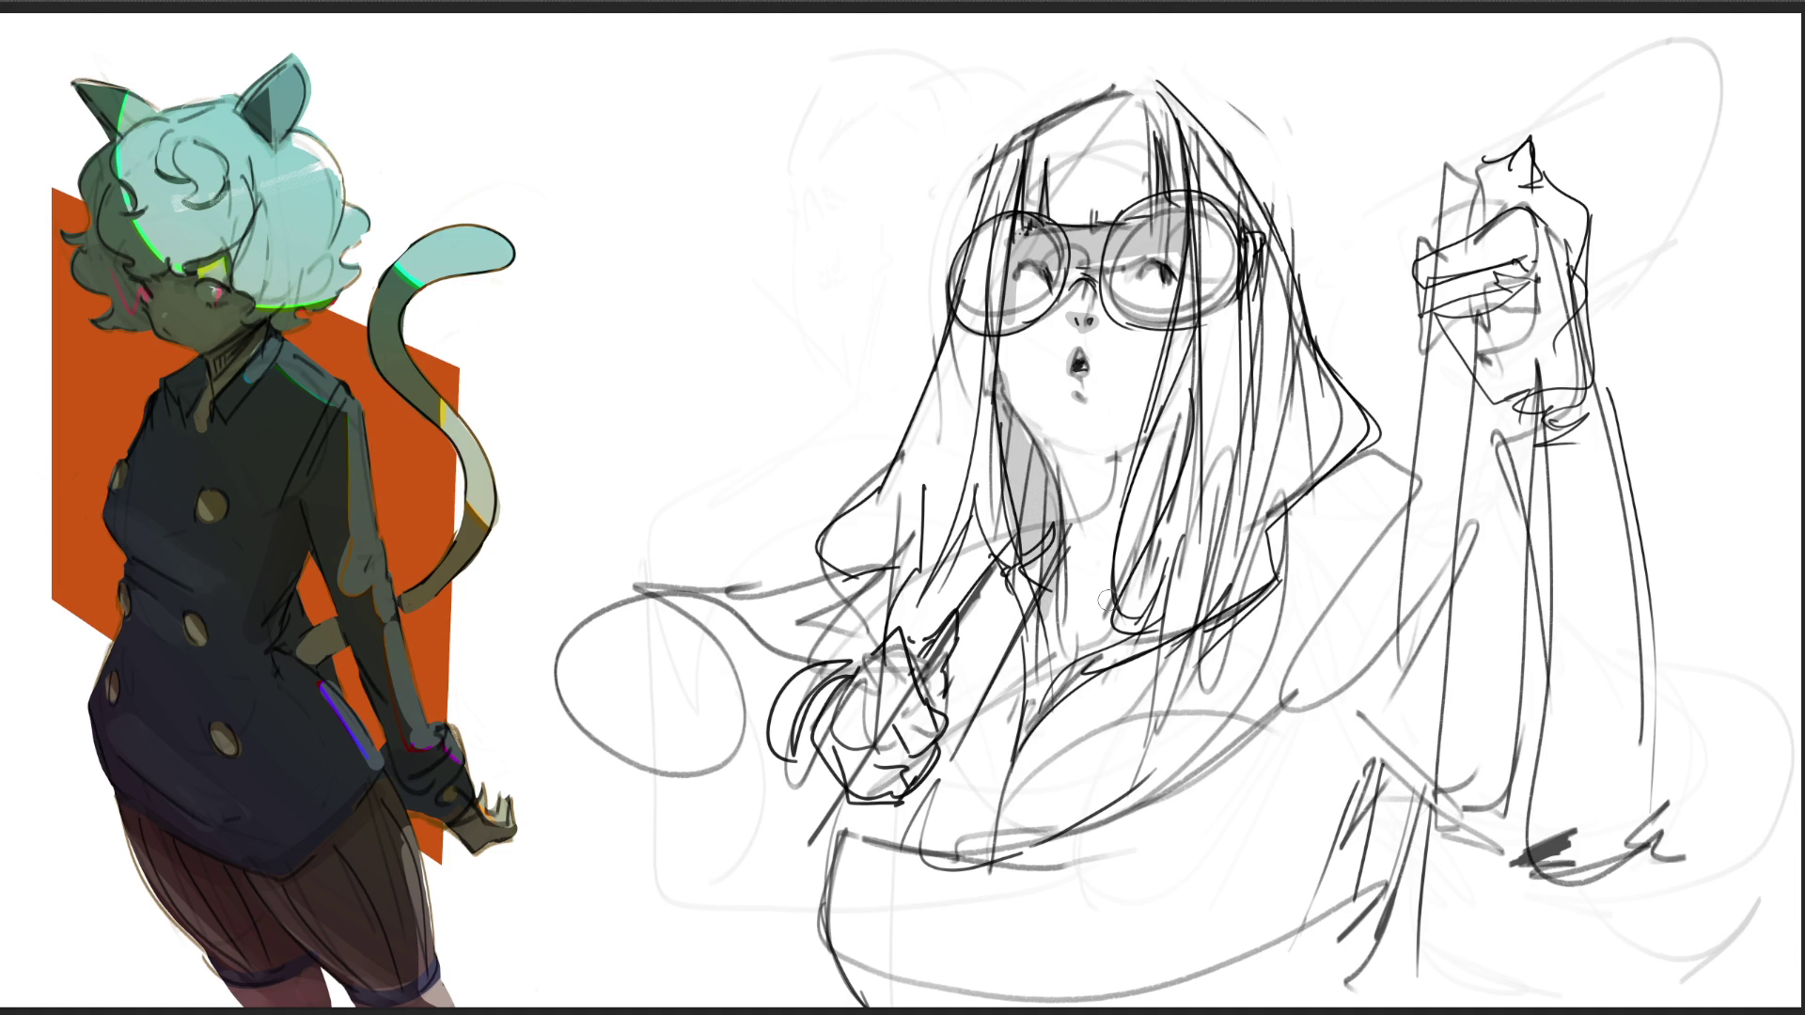
mouse_move(1258, 284)
mouse_down()
mouse_move(1249, 470)
mouse_move(1356, 438)
mouse_up()
drag(1252, 509, 1290, 389)
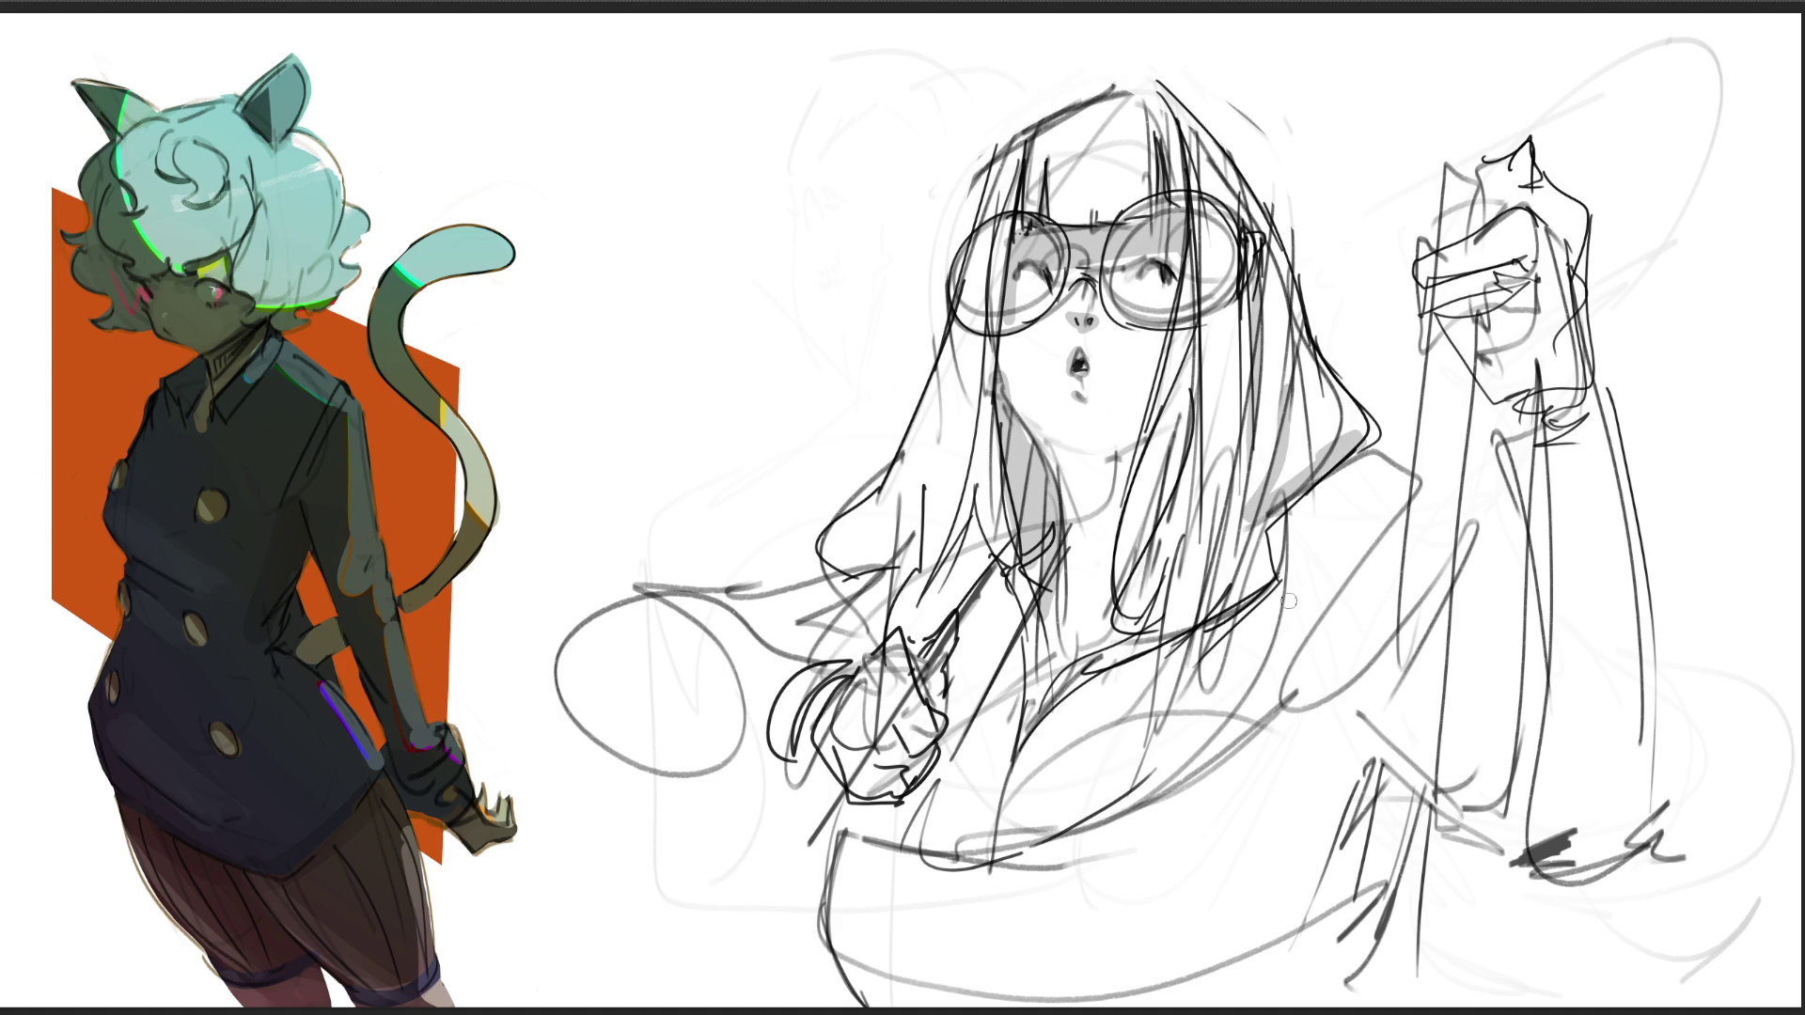
mouse_move(1277, 512)
mouse_down()
mouse_move(1271, 574)
mouse_move(1222, 621)
mouse_up()
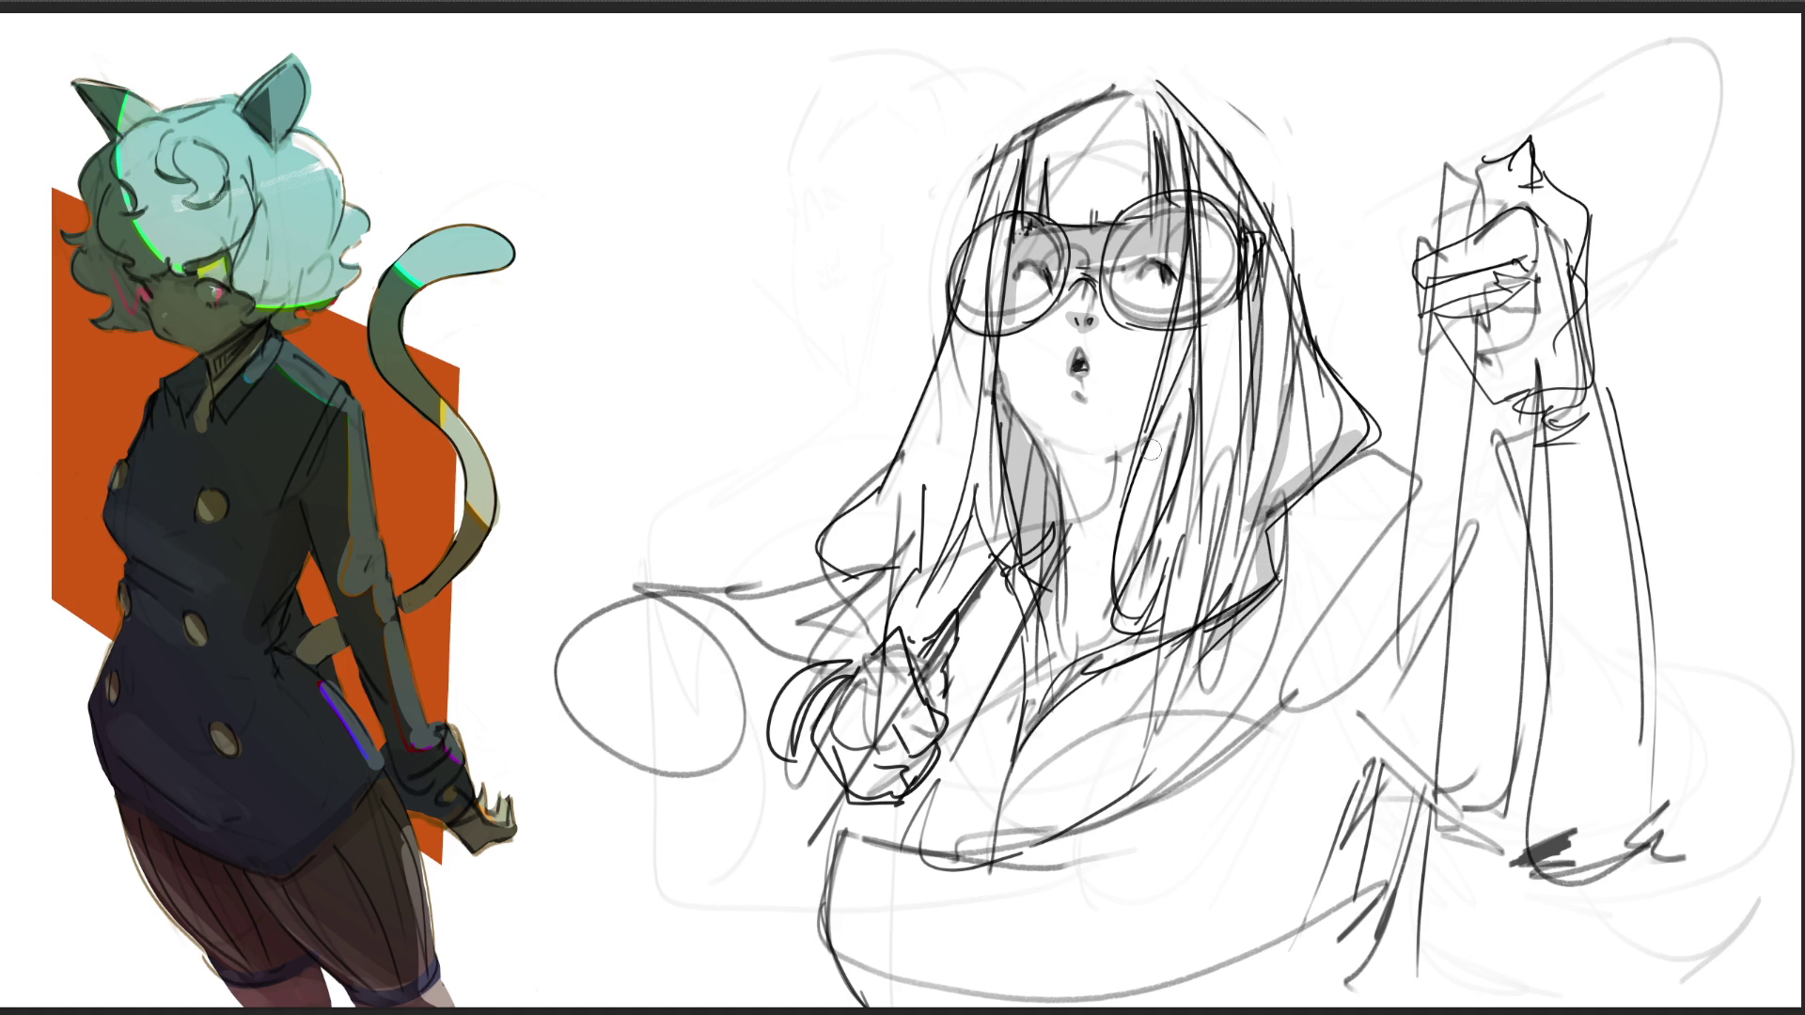
drag(1187, 361, 1170, 588)
drag(1050, 449, 1136, 463)
drag(1111, 535, 1106, 592)
drag(1065, 462, 1090, 621)
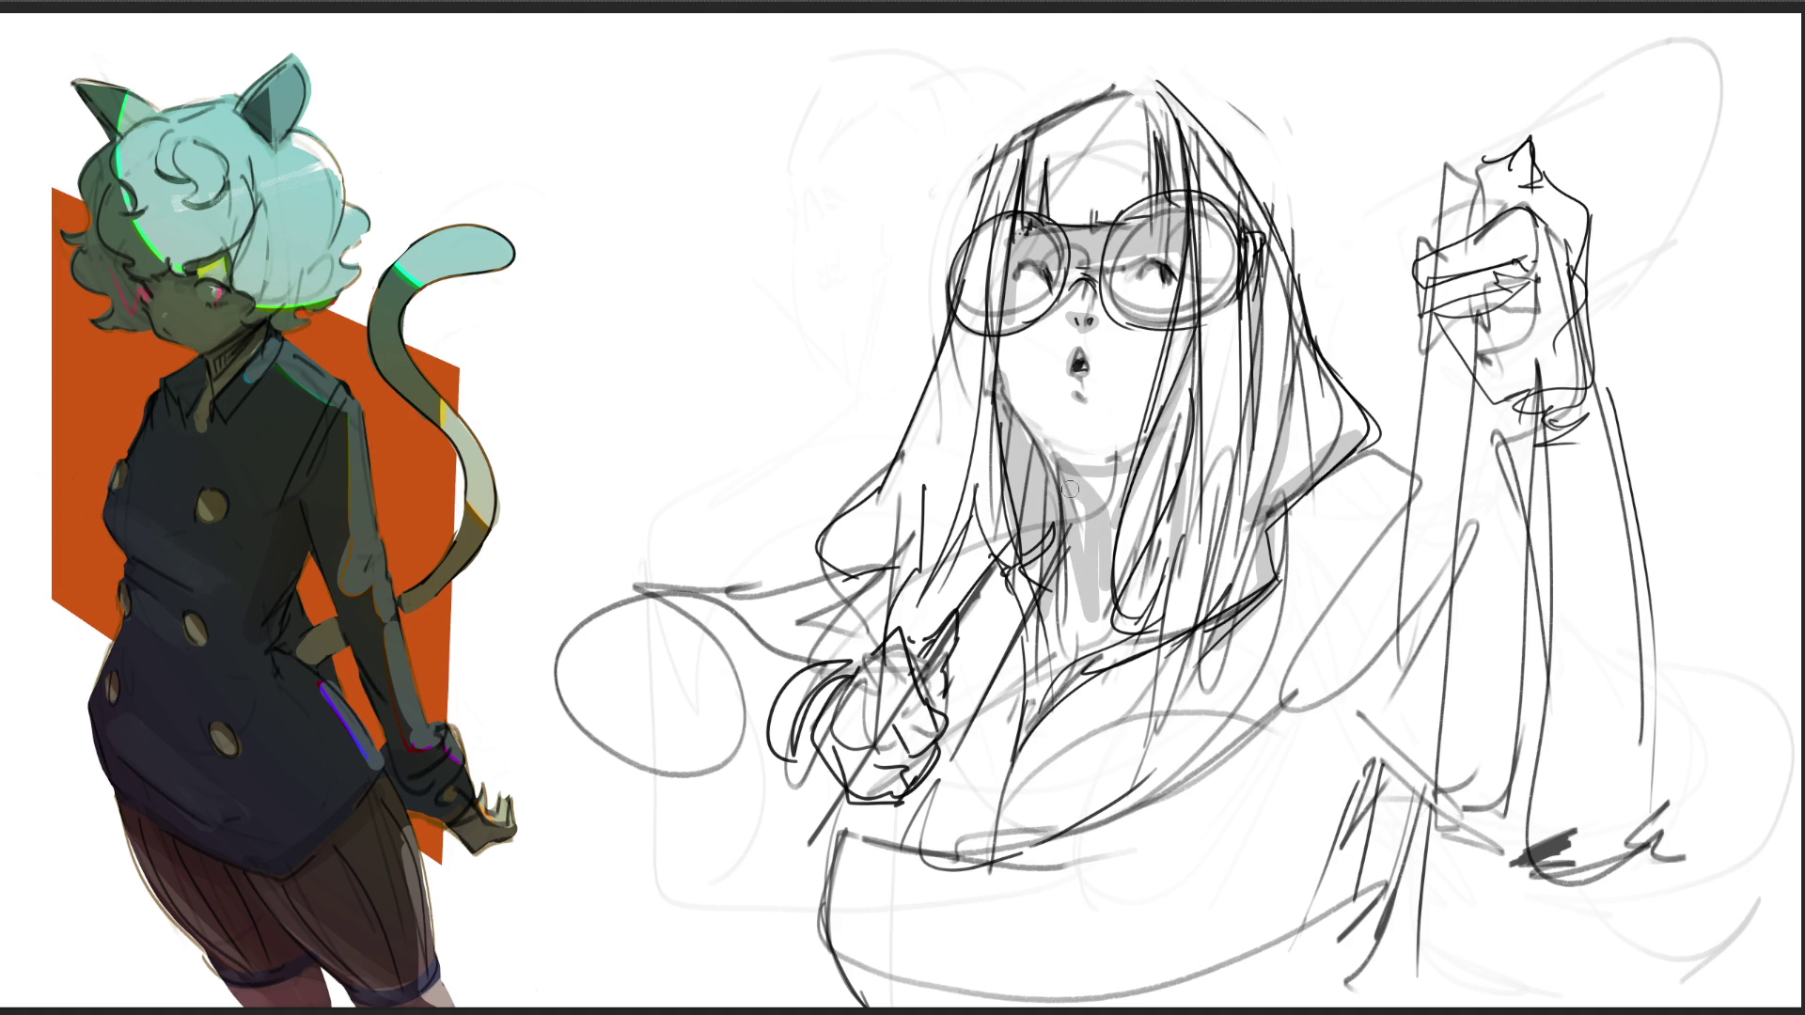
drag(1114, 470, 1117, 522)
drag(1081, 503, 1101, 634)
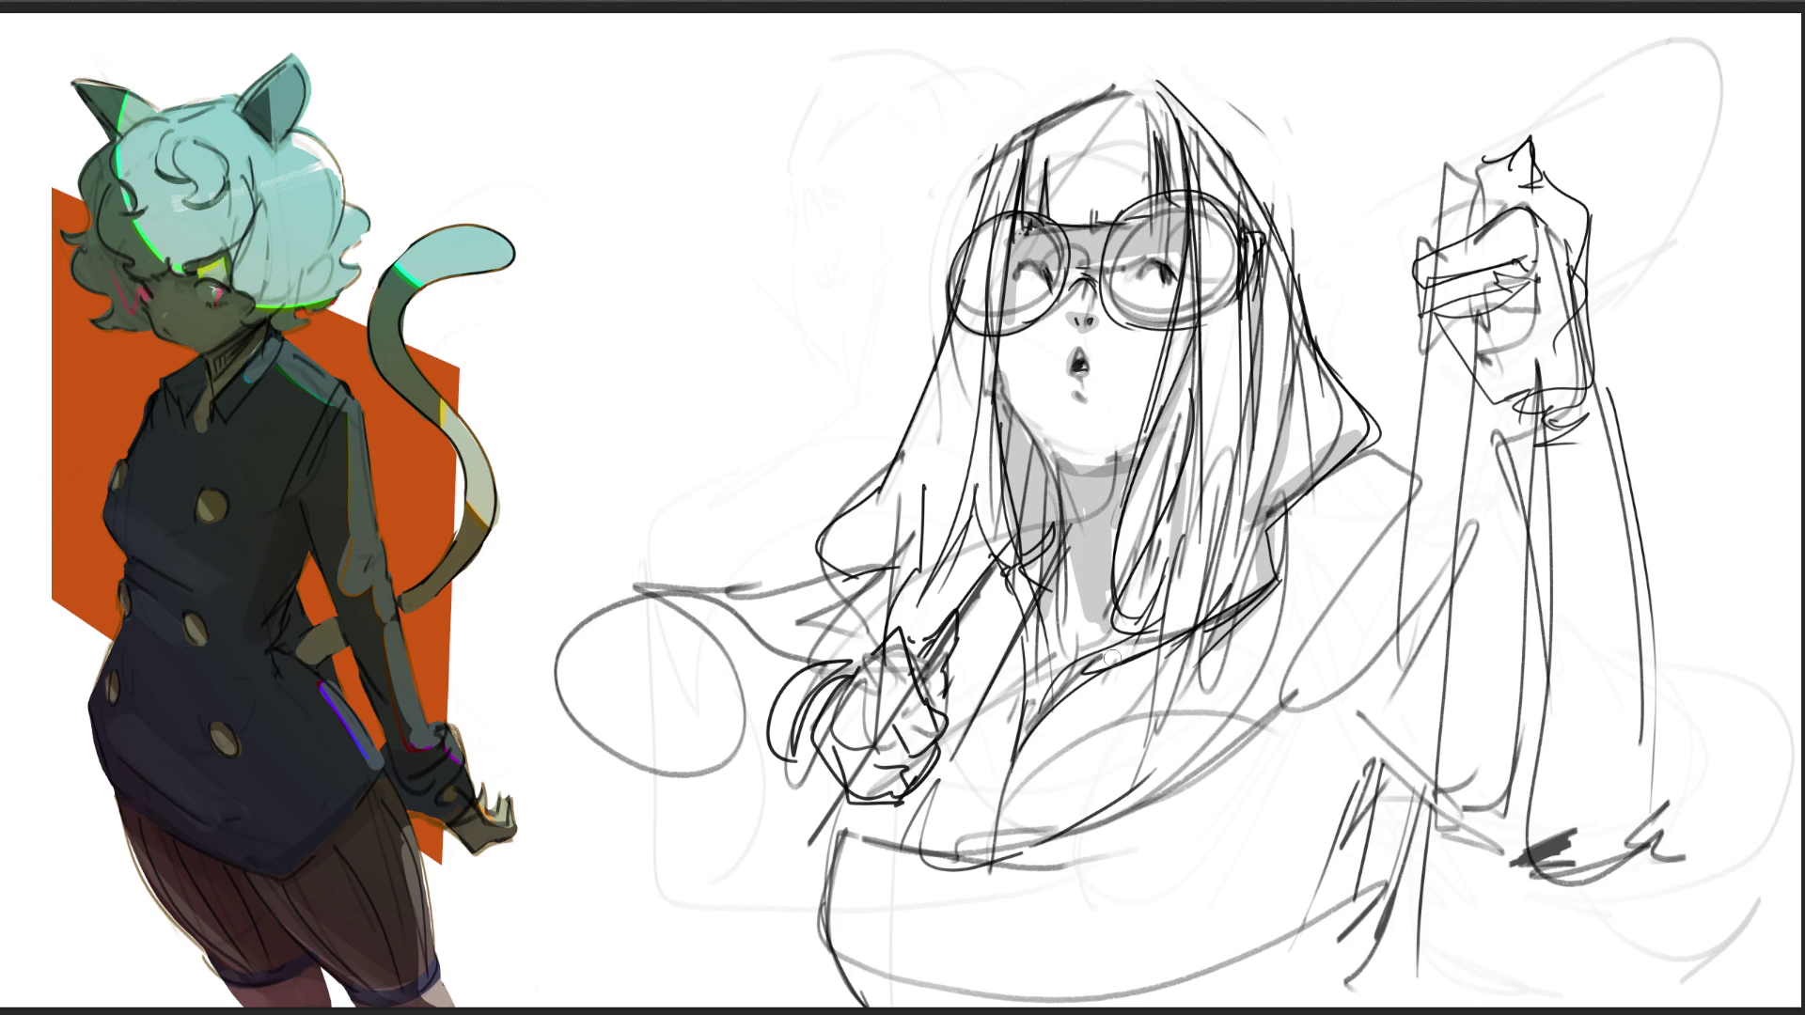
key(ctrl+z)
key(ctrl+z)
key(ctrl+z)
key(ctrl+z)
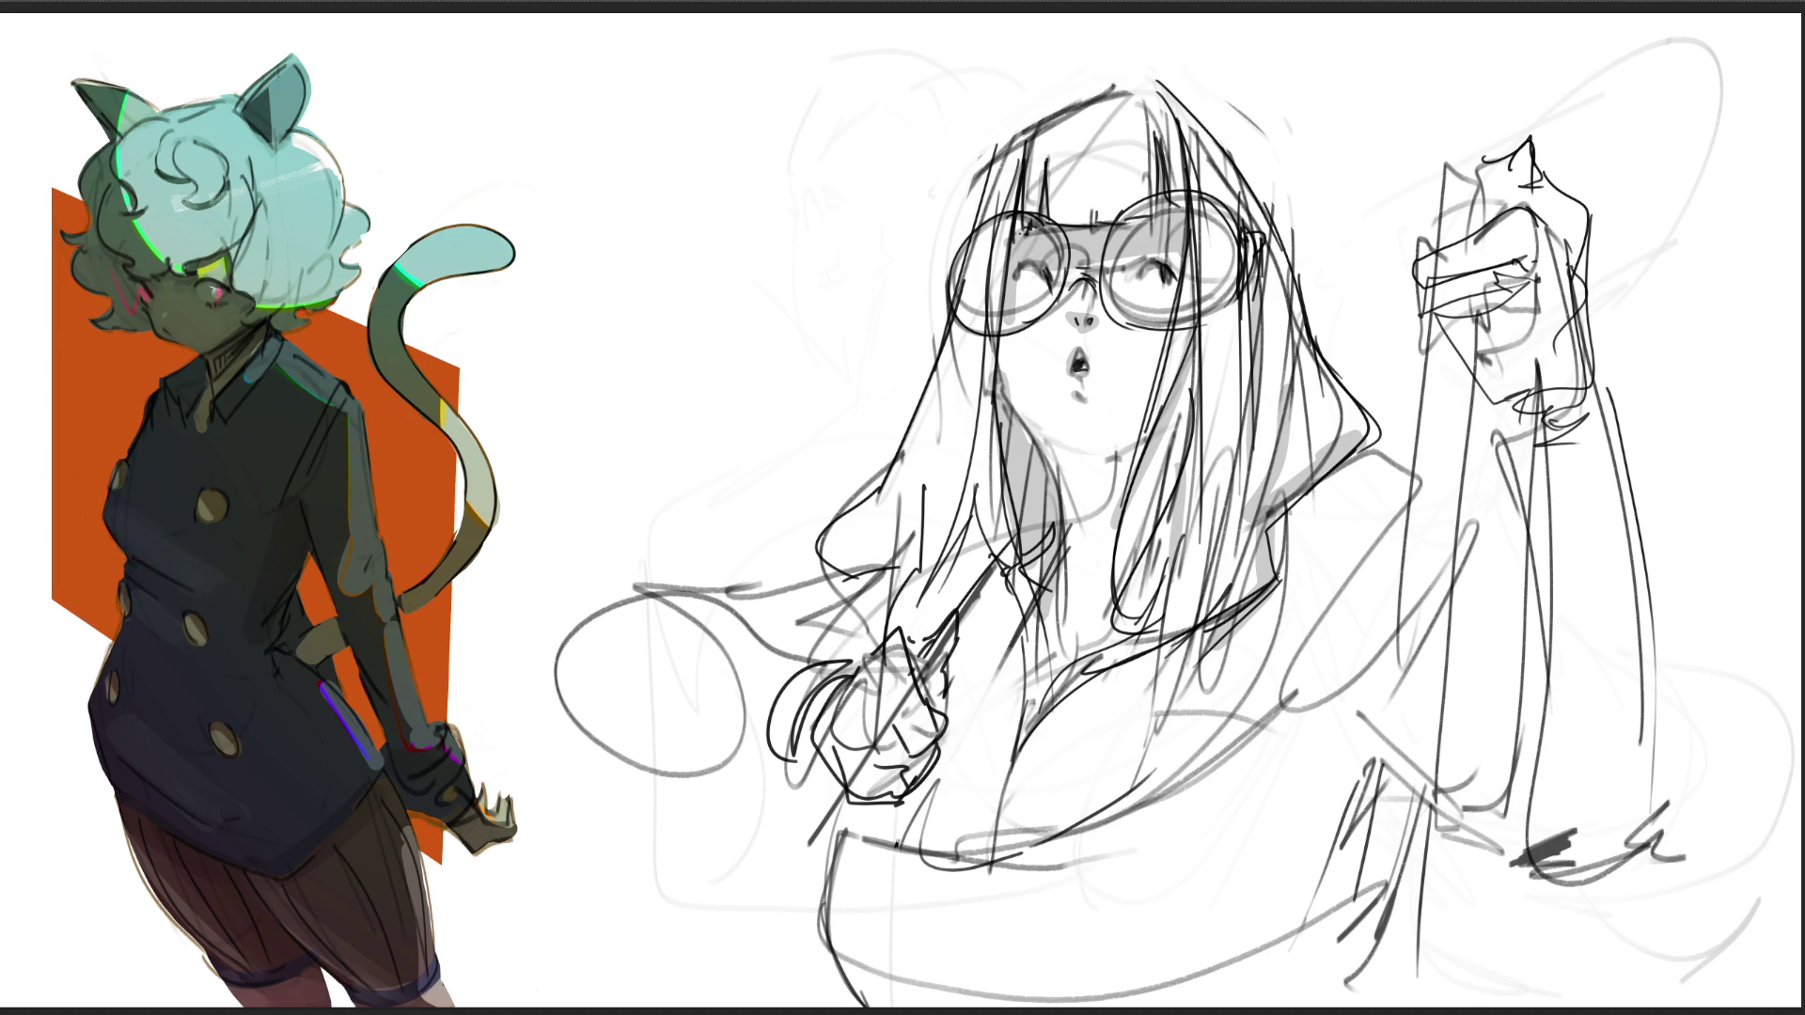
drag(893, 850, 942, 1007)
Step: Thicken the lower-body line, draw the diagonal strap, and sketch a narrow wedge at lower right
key(ctrl+z)
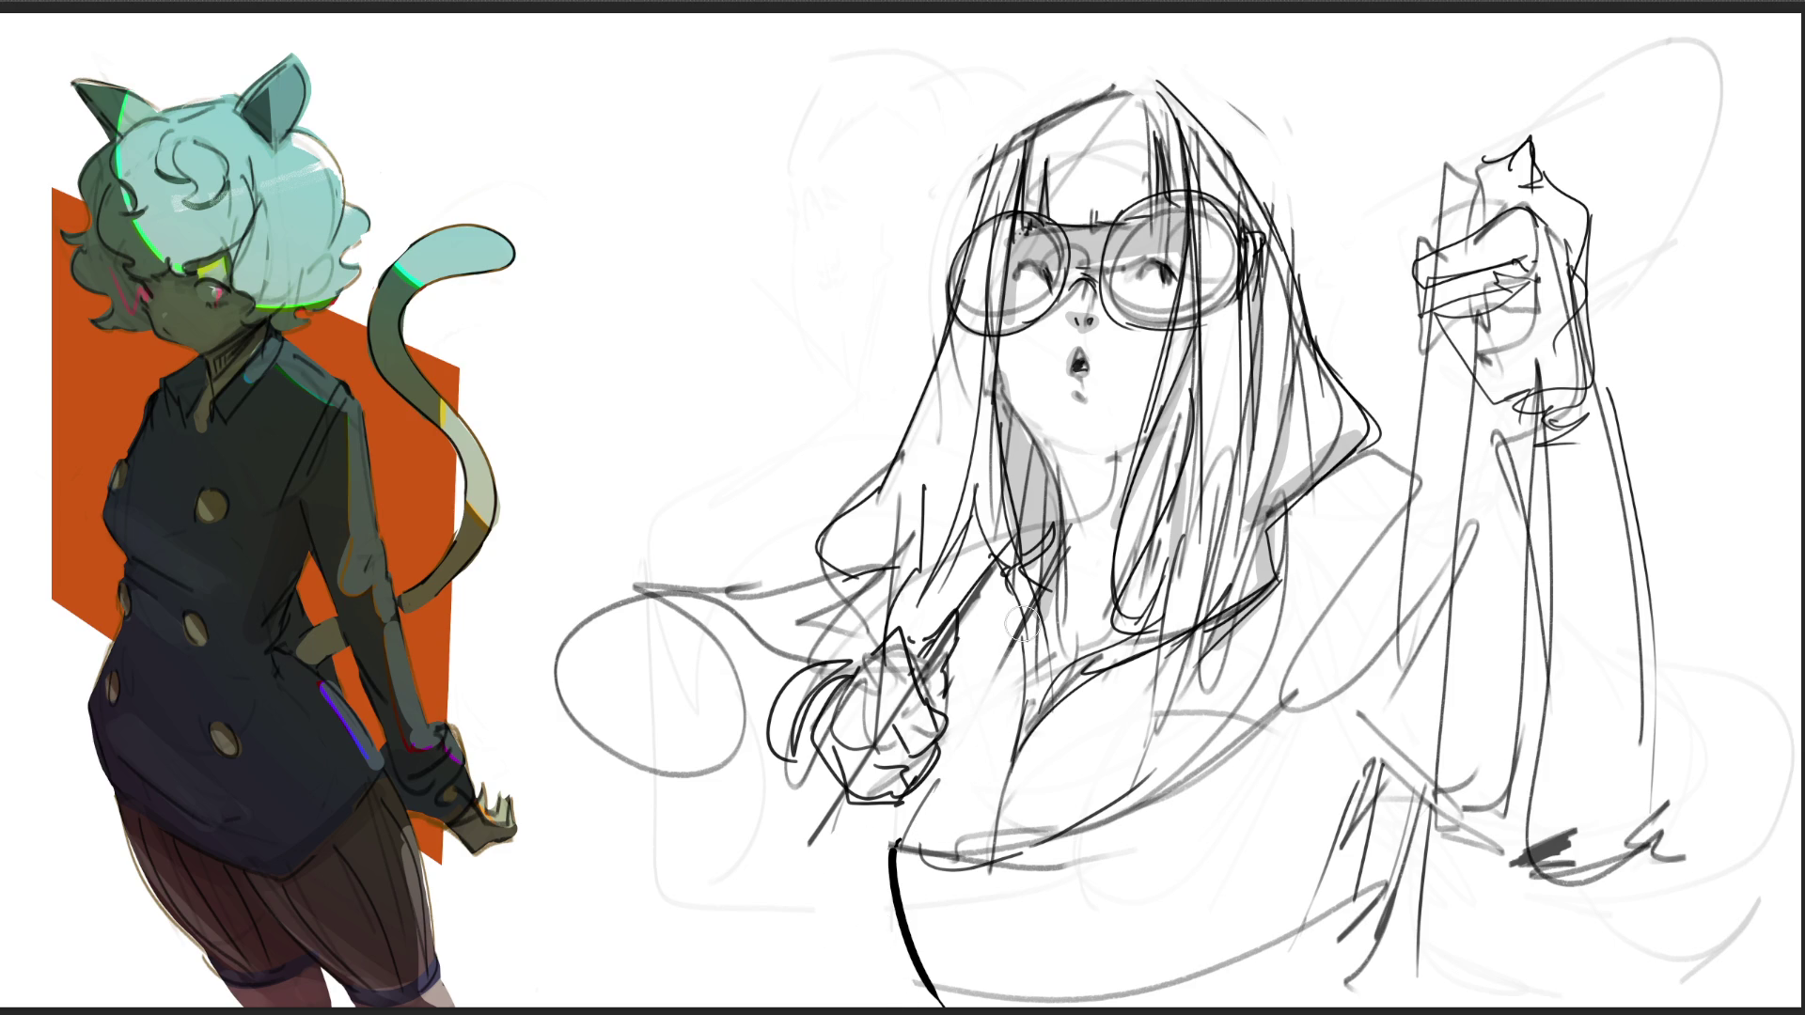
mouse_move(916, 820)
mouse_down()
mouse_move(928, 804)
mouse_move(917, 827)
mouse_move(900, 818)
mouse_move(973, 846)
mouse_up()
mouse_move(1072, 832)
mouse_down()
mouse_move(1219, 719)
mouse_move(1401, 484)
mouse_move(1128, 818)
mouse_up()
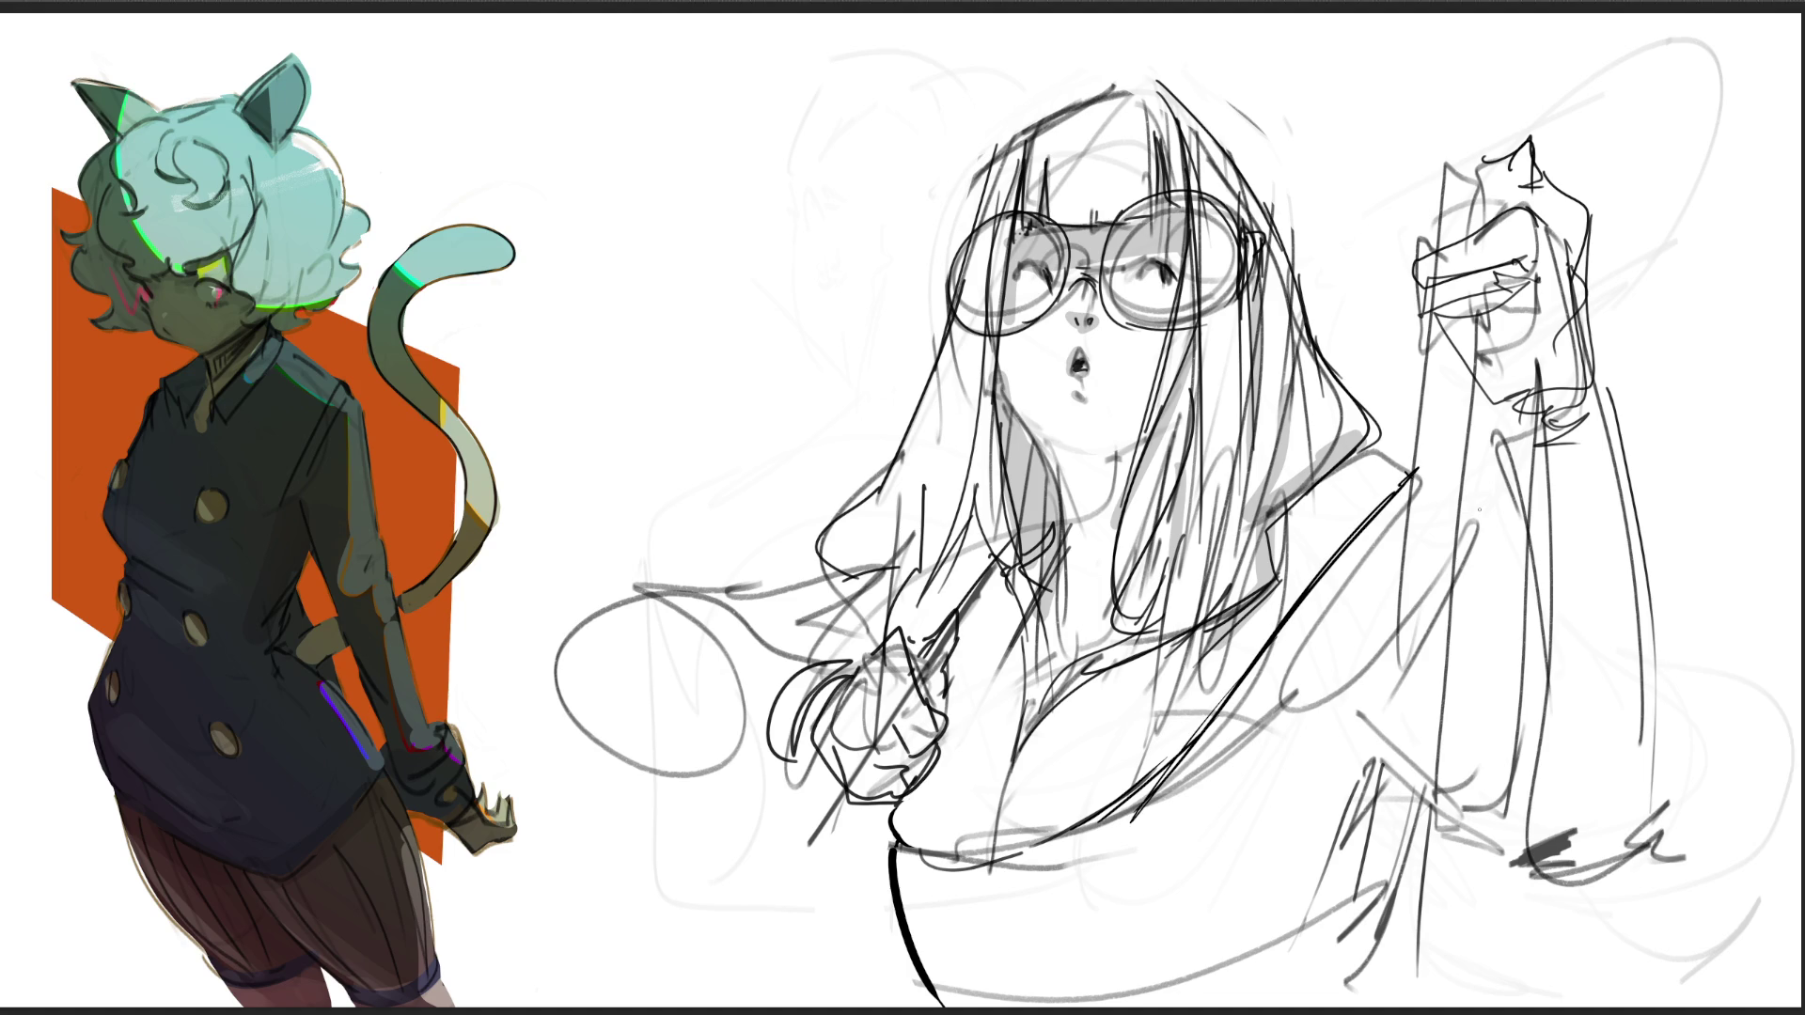
drag(1371, 698, 1318, 829)
drag(1361, 728, 1345, 846)
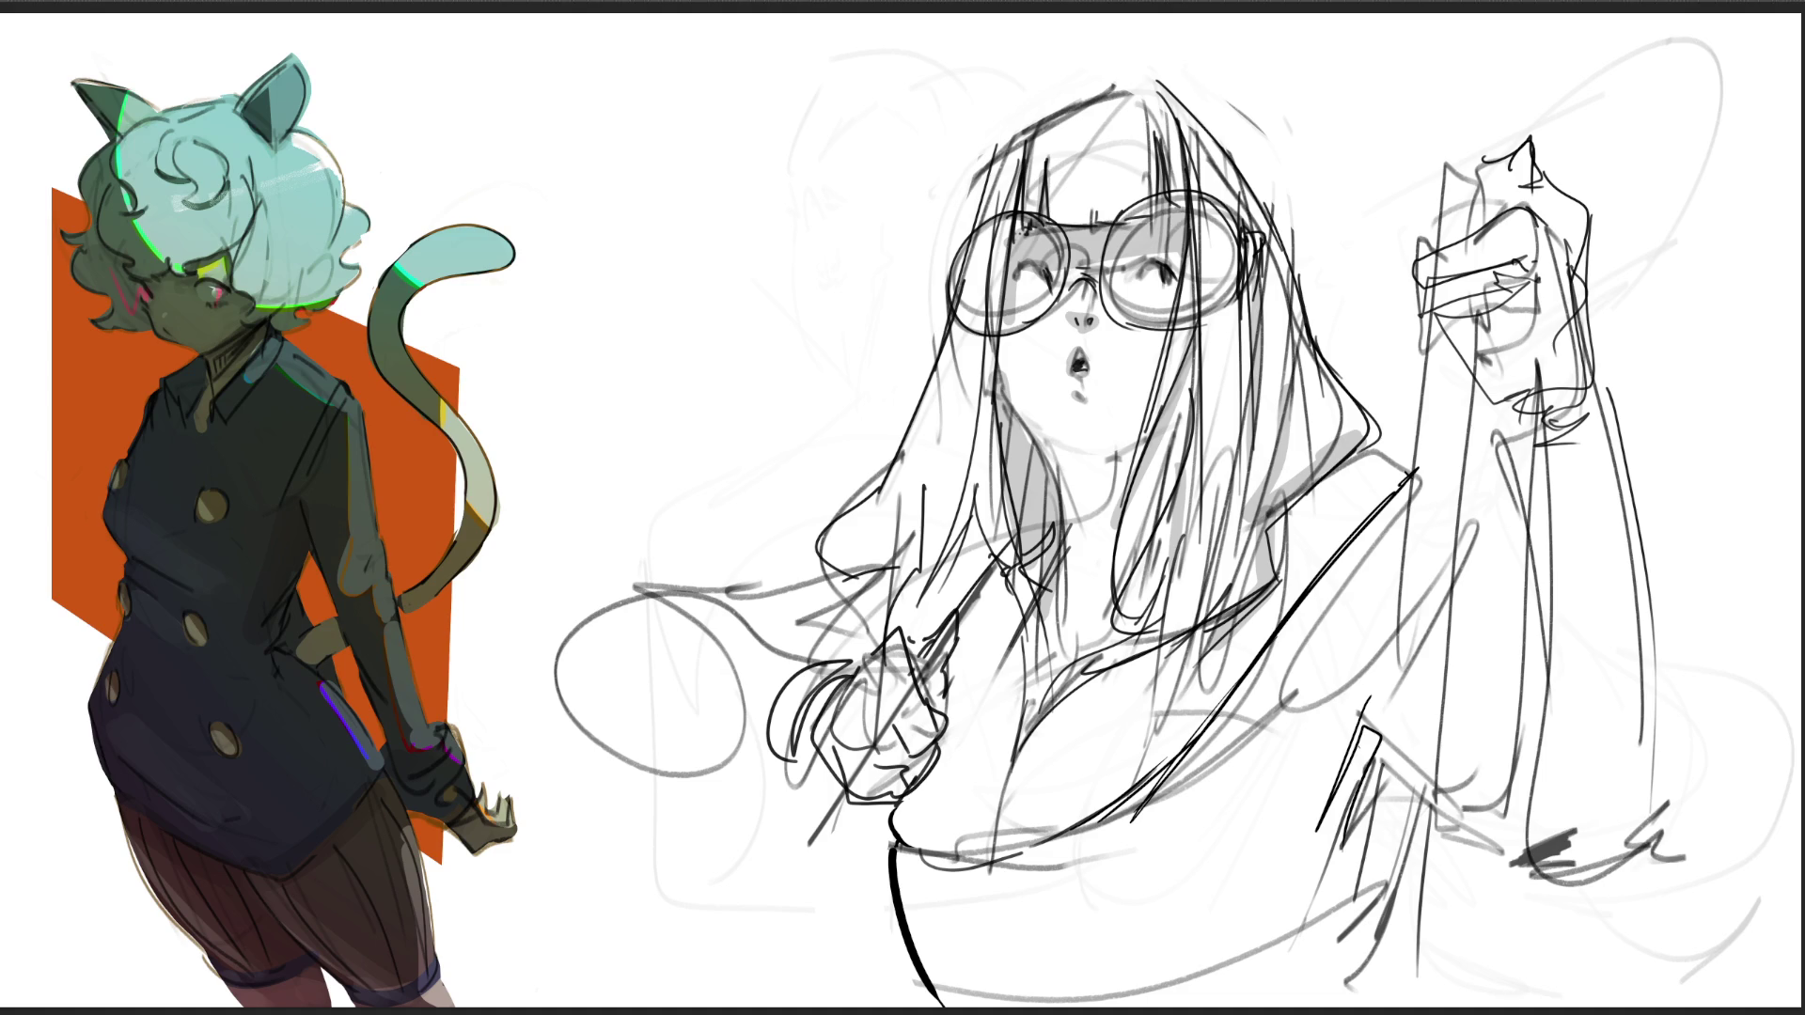
Step: Ink a dark curve beside the hand and the top line of the arm reaching left
drag(832, 566, 807, 670)
key(ctrl+z)
drag(822, 545, 812, 639)
drag(809, 547, 707, 574)
key(ctrl+z)
drag(600, 590, 783, 558)
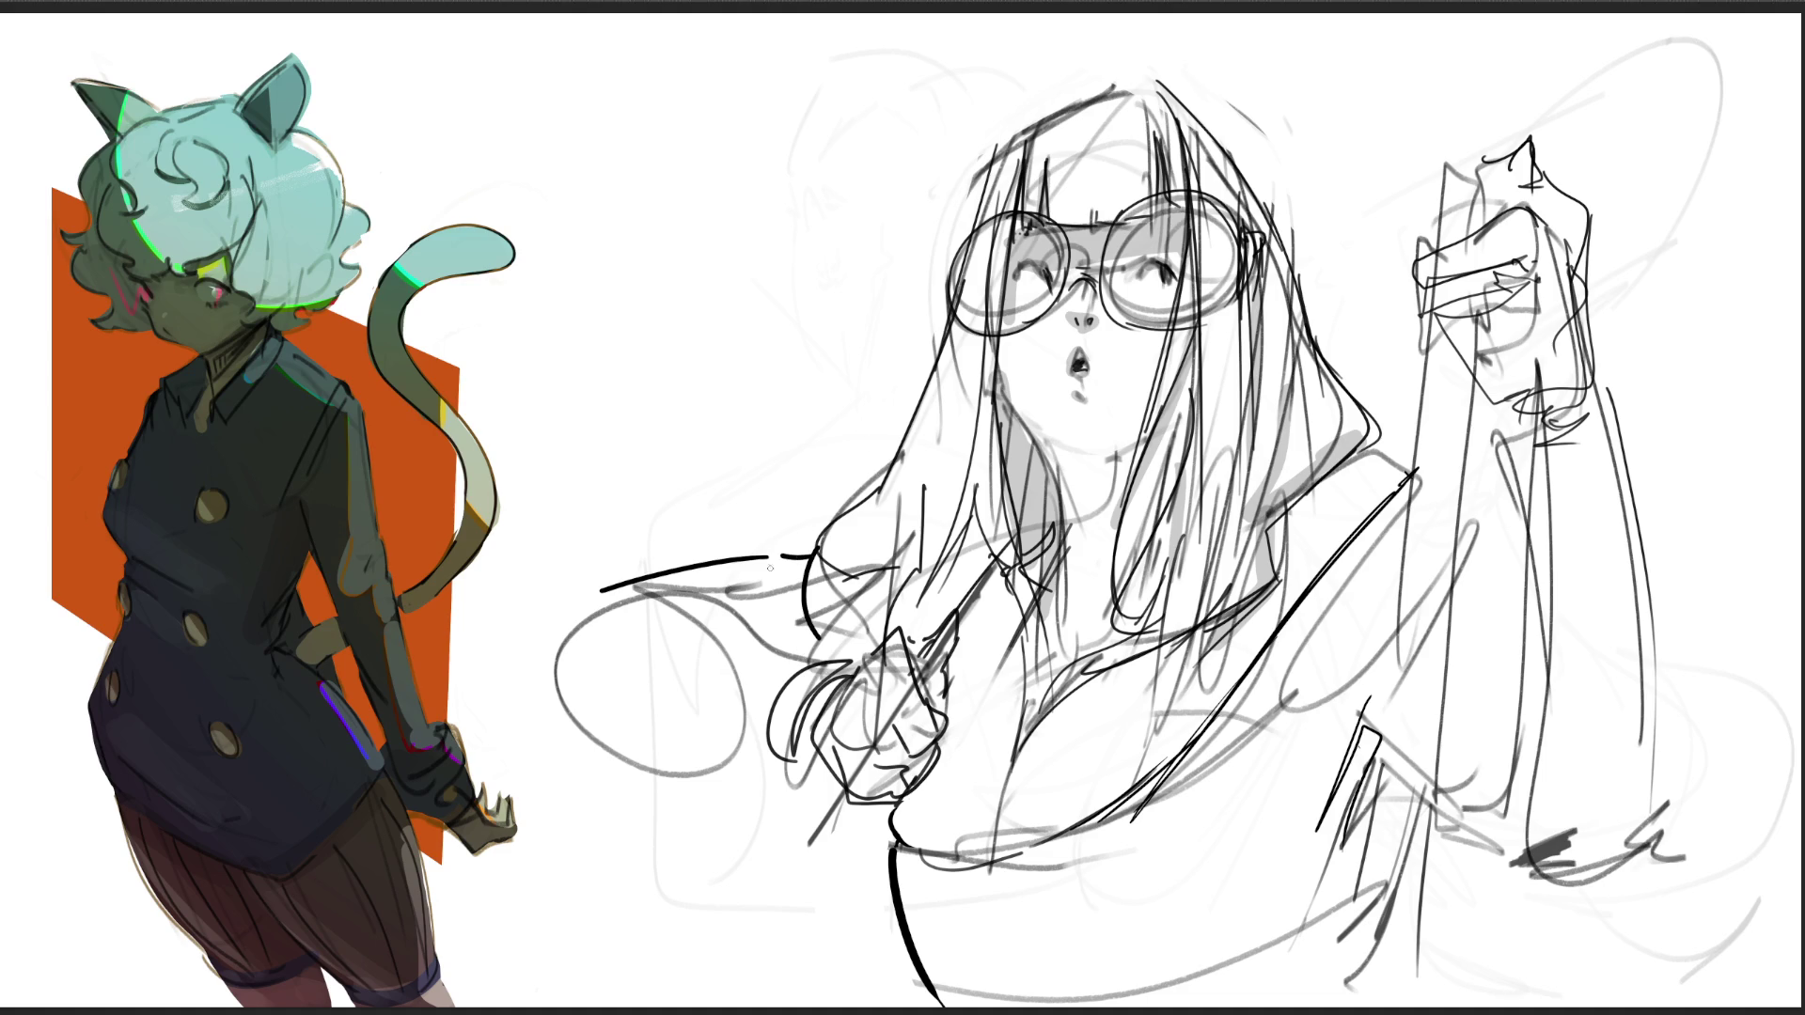
Step: Draw the reaching arm's arching underside, redoing several failed attempts
mouse_move(592, 599)
mouse_down()
mouse_move(574, 616)
mouse_move(700, 733)
mouse_move(747, 743)
mouse_move(742, 658)
mouse_move(581, 588)
mouse_move(561, 643)
mouse_move(748, 735)
mouse_up()
key(ctrl+z)
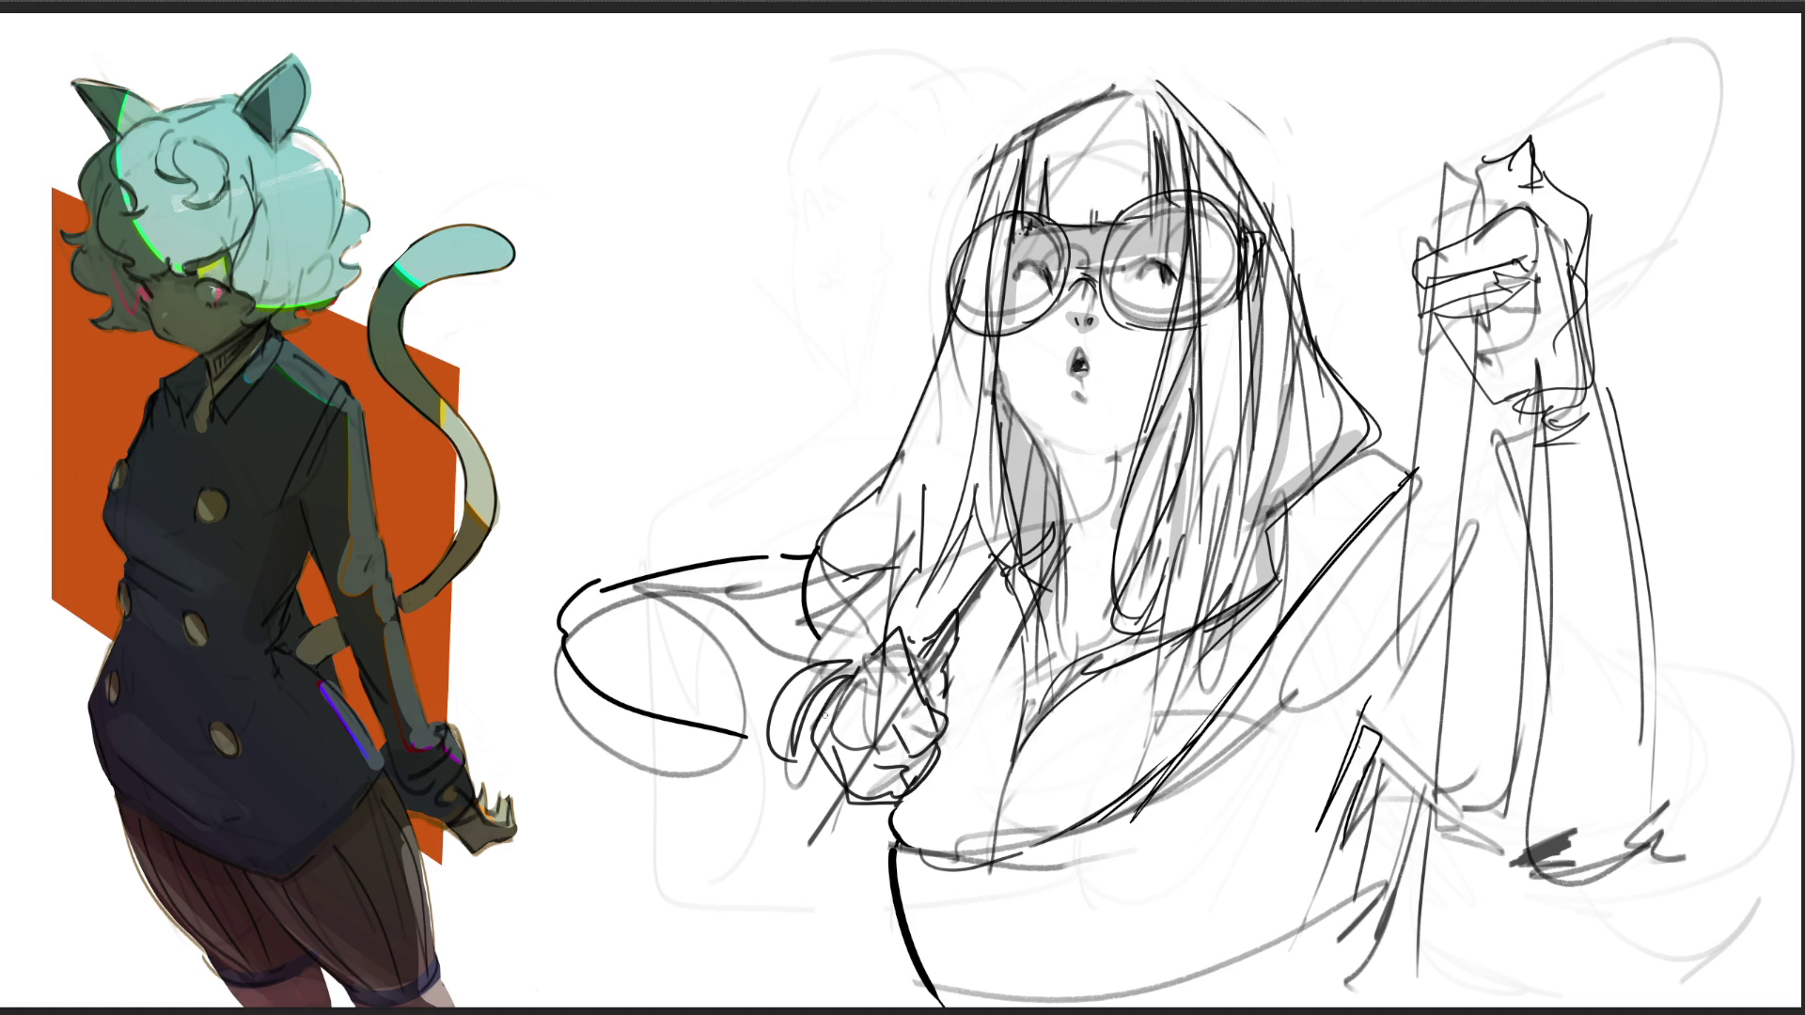
drag(645, 593, 846, 662)
key(ctrl+z)
drag(671, 591, 827, 675)
key(ctrl+z)
drag(670, 592, 809, 648)
Step: Add diagonal lines at the lower right and try the phone's edge above the raised hand
drag(1420, 799, 1351, 1001)
mouse_move(1428, 814)
mouse_down()
mouse_move(1396, 926)
mouse_move(1347, 1004)
mouse_up()
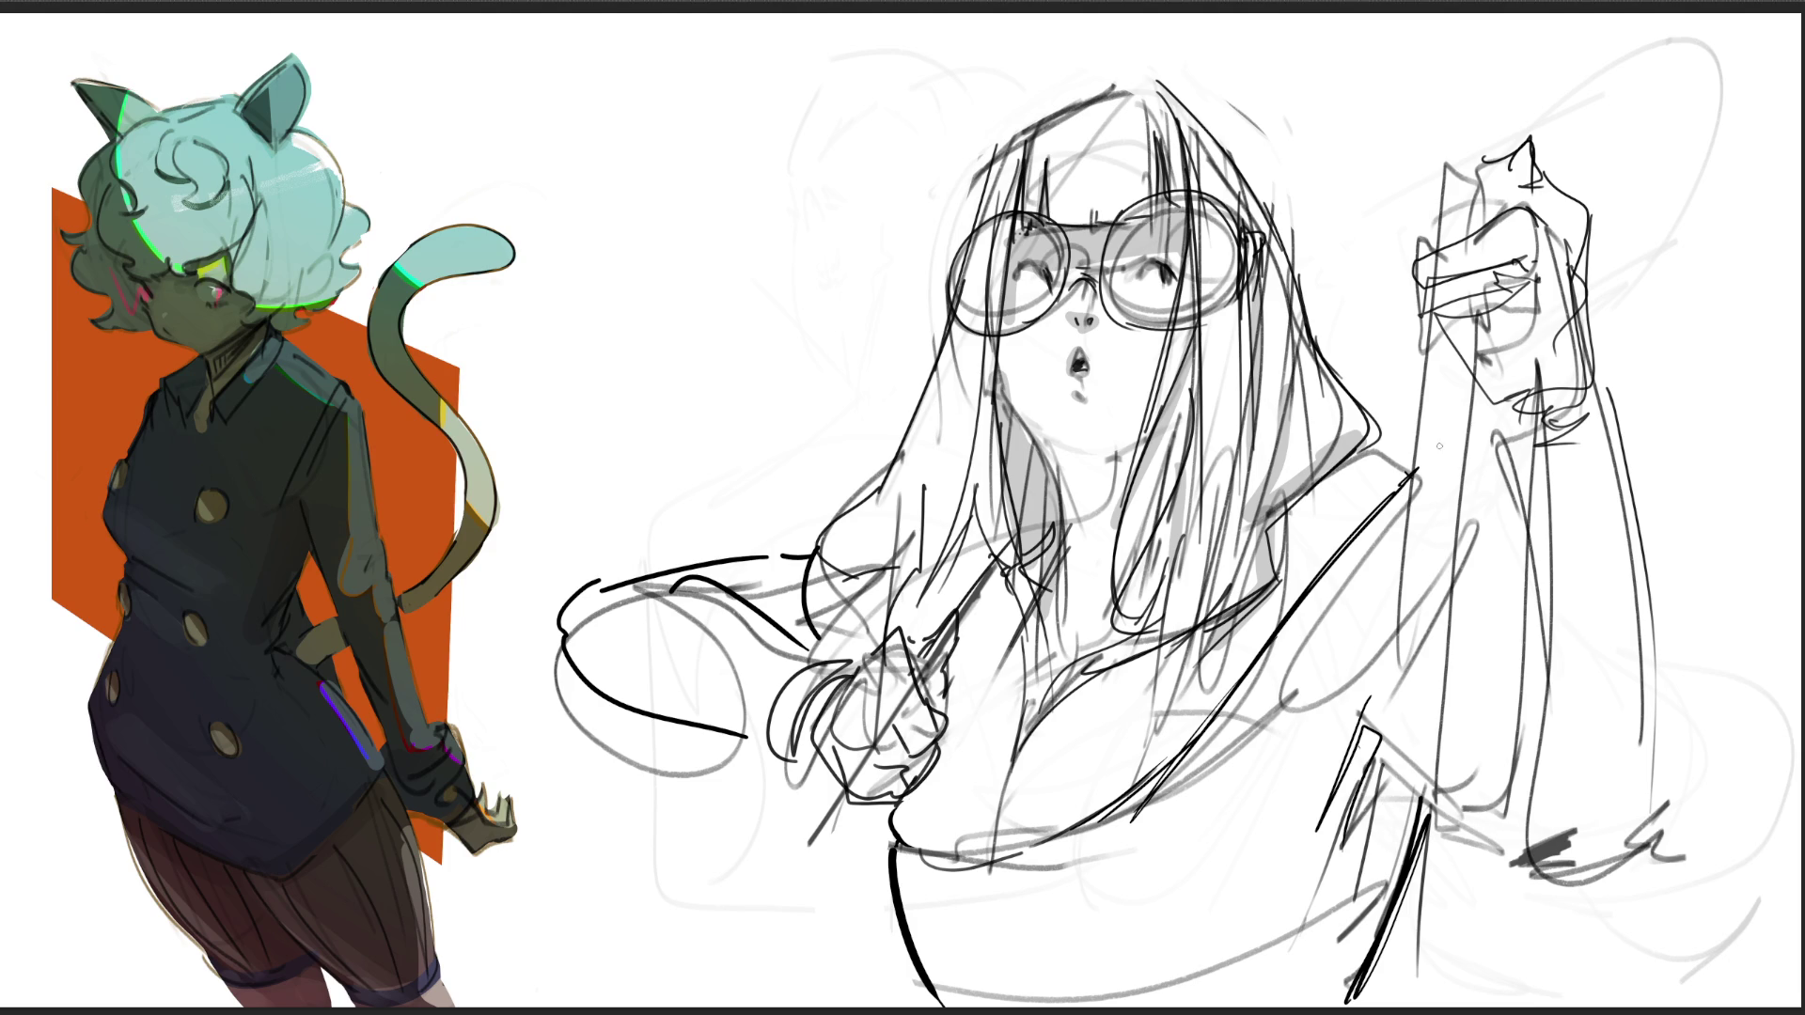
mouse_move(1441, 139)
mouse_down()
mouse_move(1431, 237)
mouse_move(1495, 120)
mouse_move(1495, 169)
mouse_move(1471, 193)
mouse_move(1497, 197)
mouse_move(1482, 218)
mouse_up()
key(ctrl+z)
key(ctrl+z)
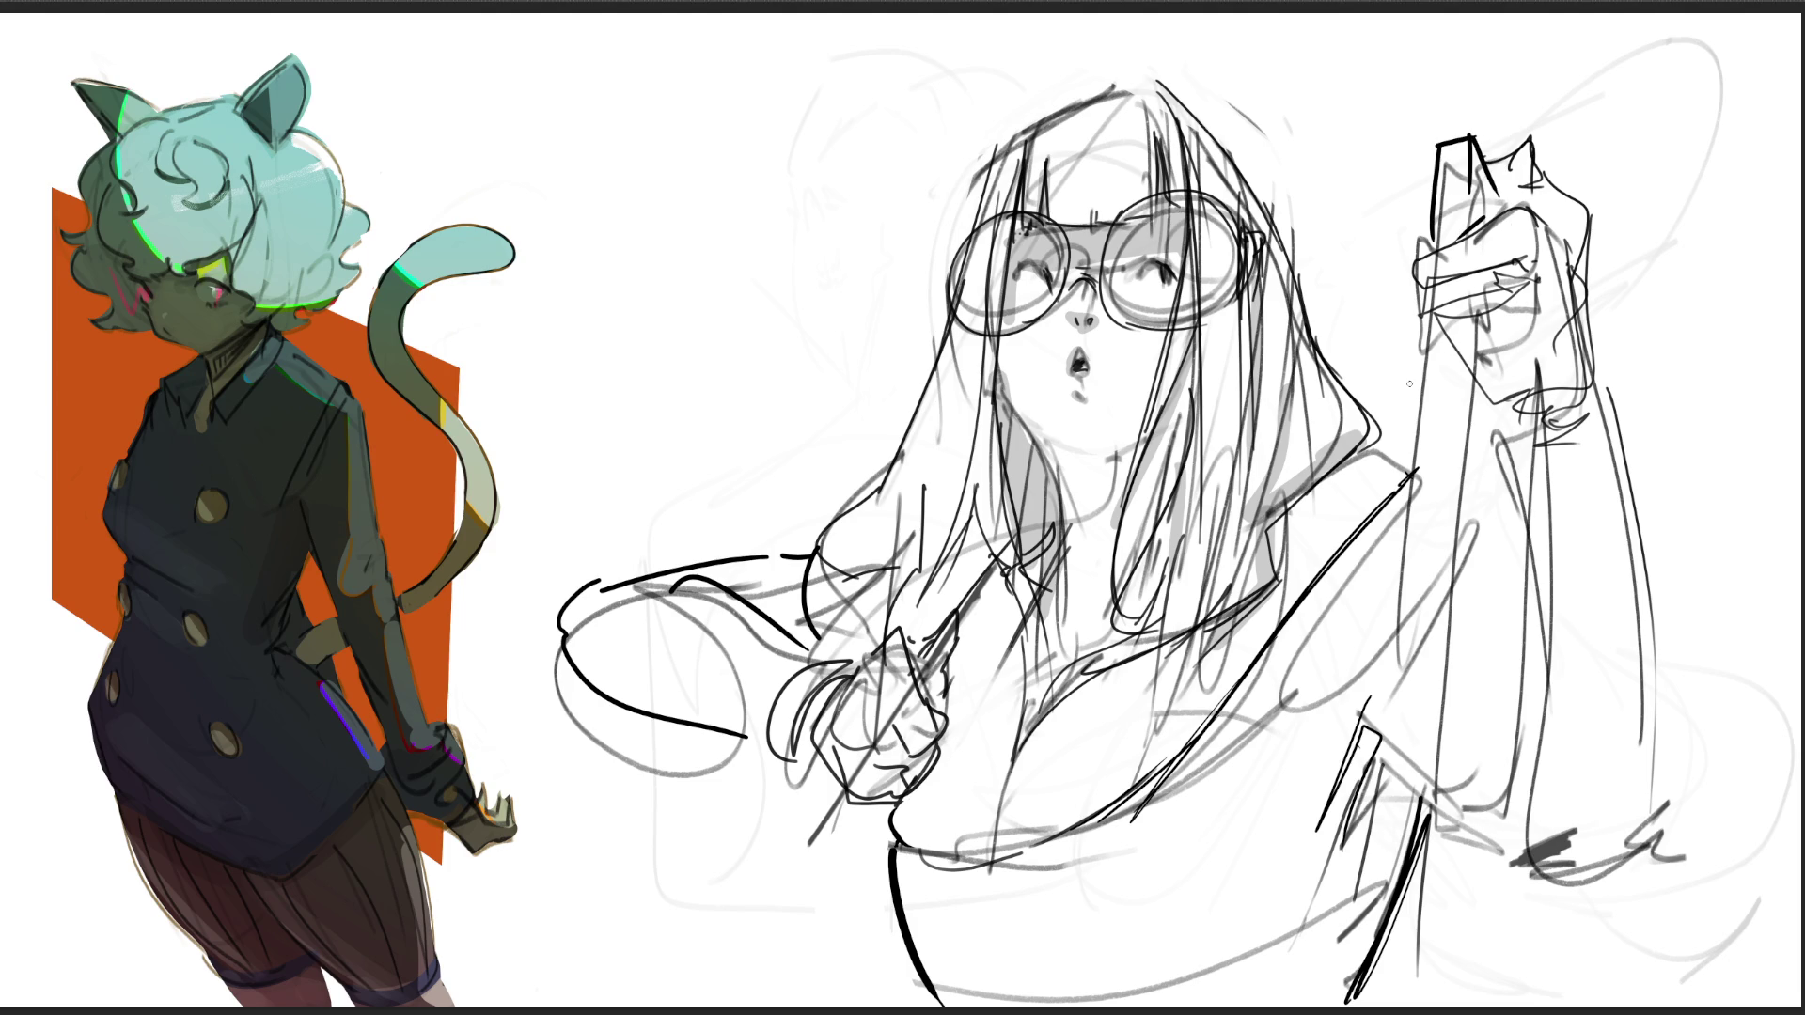
Step: Outline the raised arm, hand edges and elbow in dark lines, plus dark diagonal strap strokes
drag(1427, 323, 1412, 713)
drag(1483, 325, 1459, 888)
drag(1438, 355, 1382, 923)
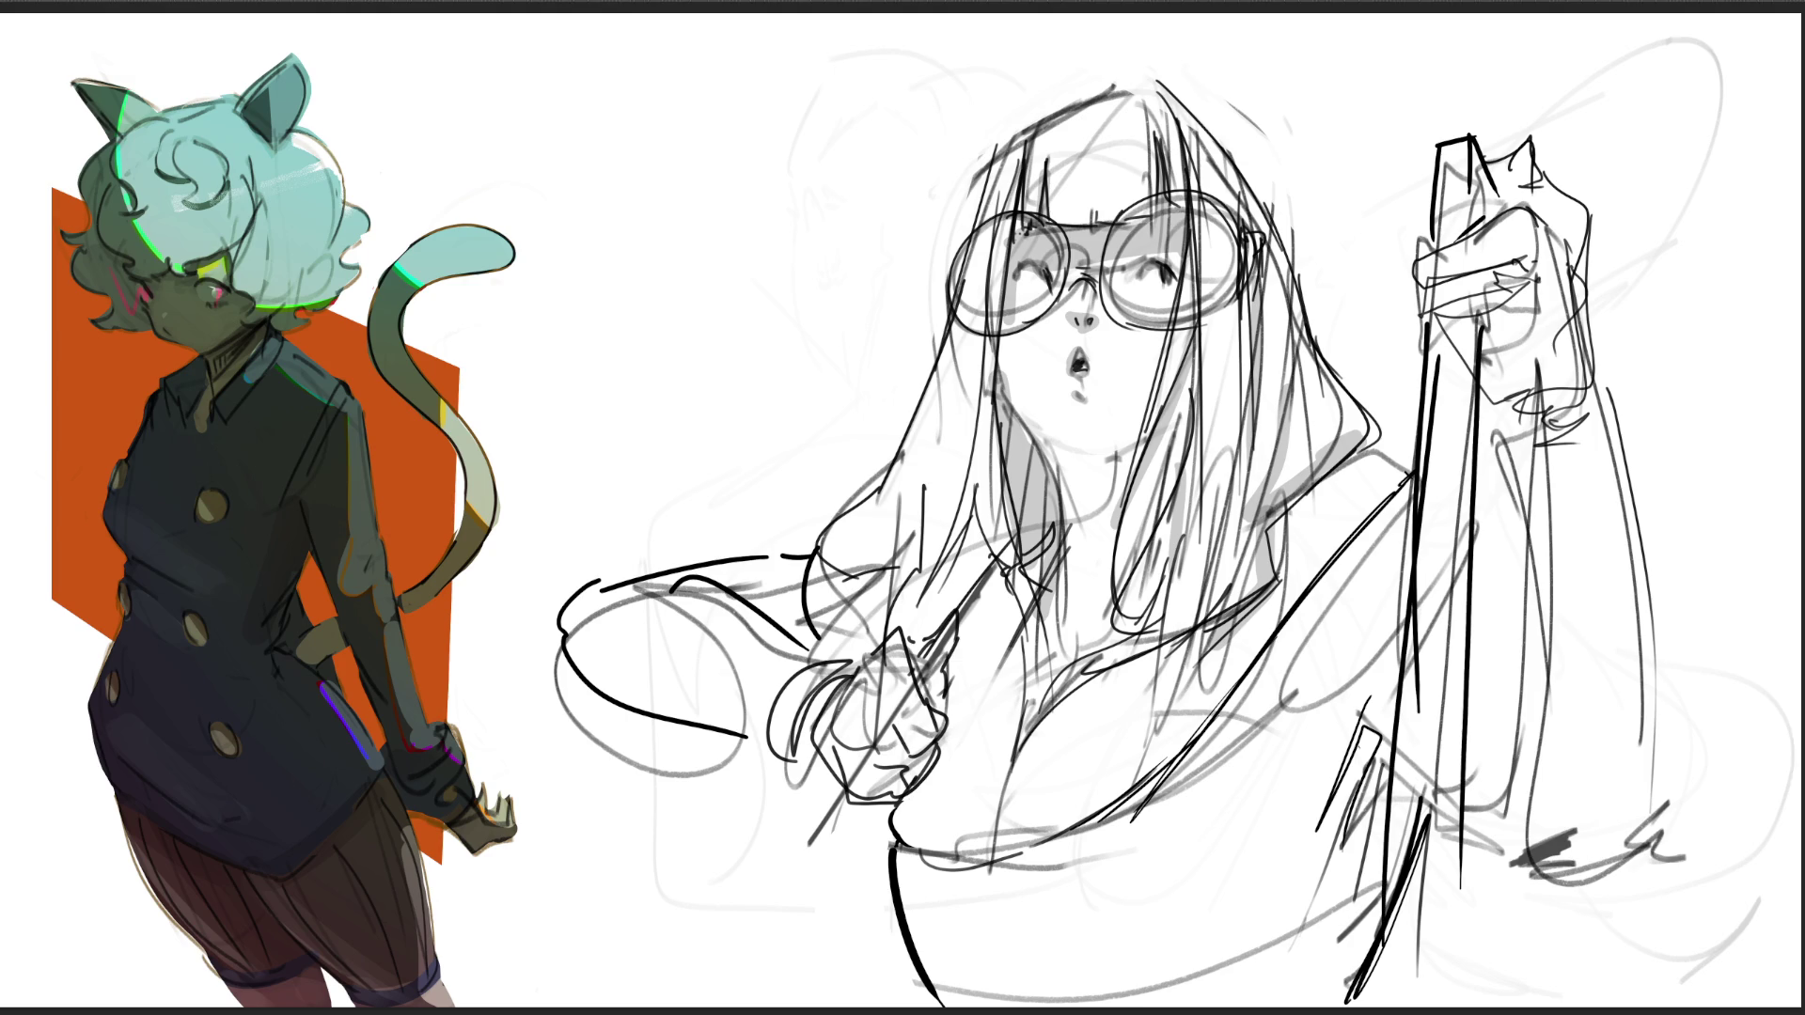
drag(1580, 260, 1577, 354)
mouse_move(1595, 295)
mouse_down()
mouse_move(1543, 405)
mouse_move(1550, 762)
mouse_up()
mouse_move(1602, 352)
mouse_down()
mouse_move(1670, 824)
mouse_move(1632, 938)
mouse_move(1685, 938)
mouse_up()
drag(1681, 846, 1682, 926)
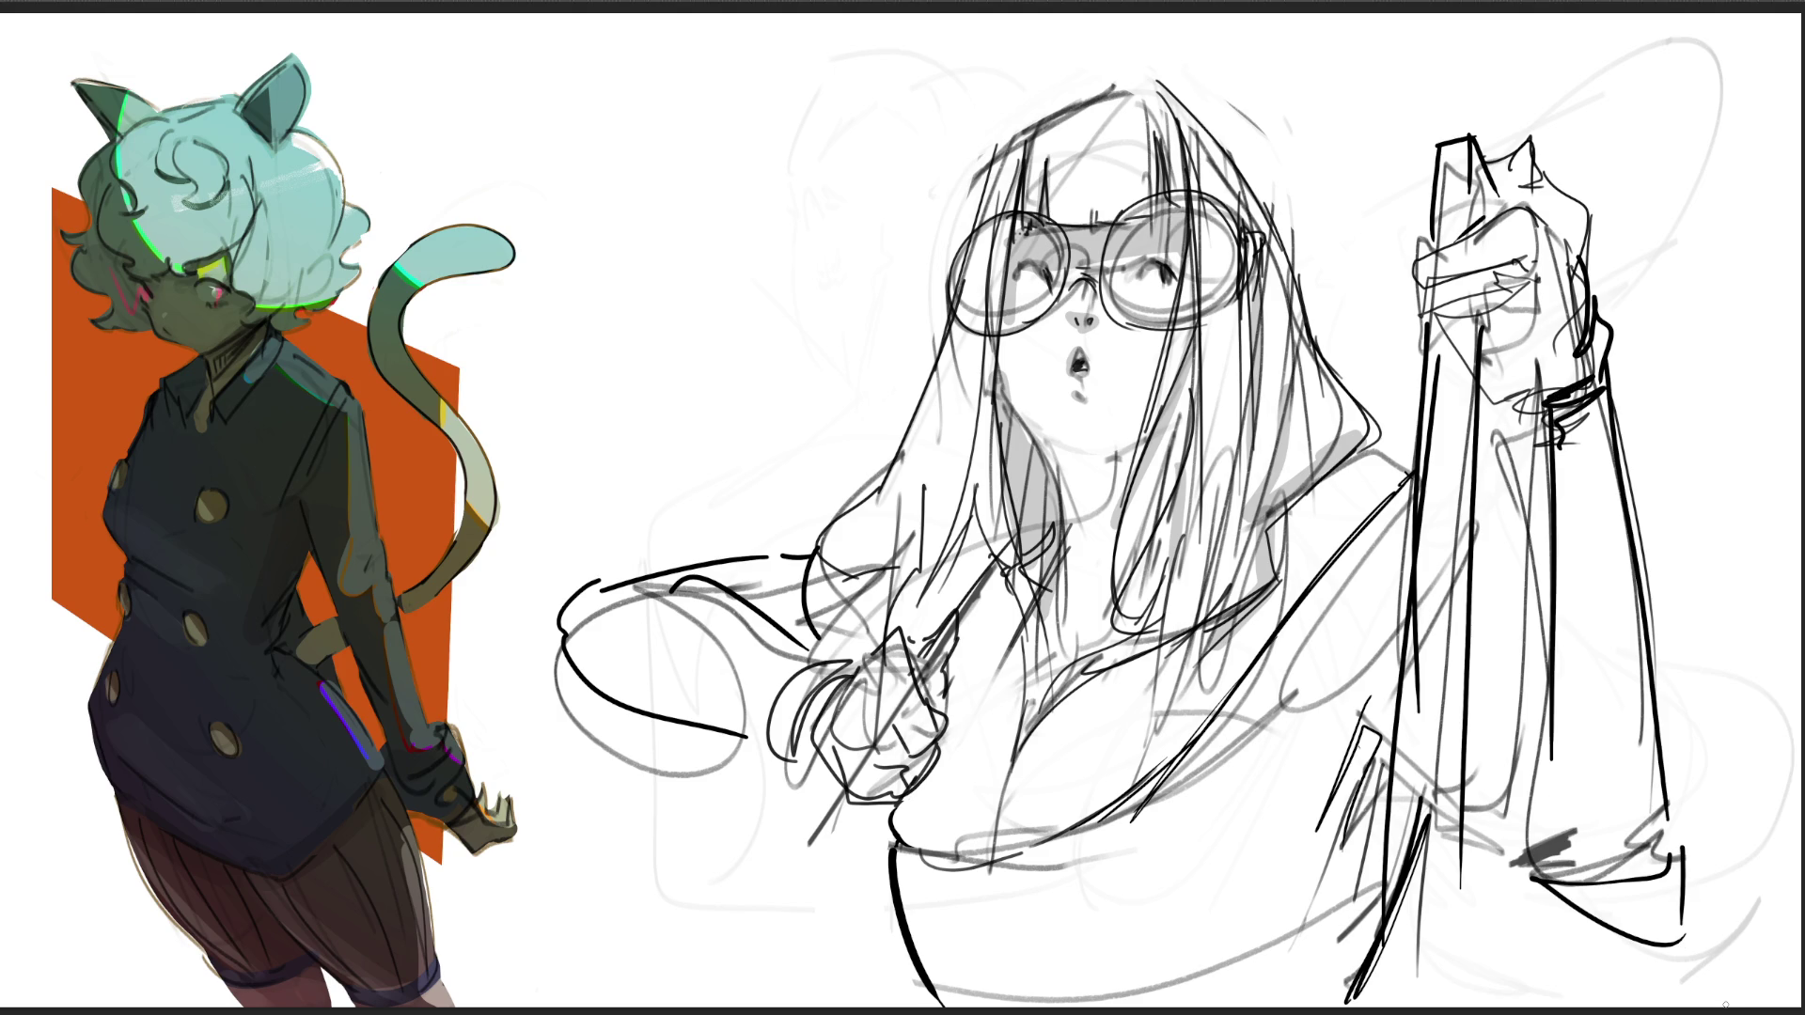
key(ctrl+z)
key(ctrl+z)
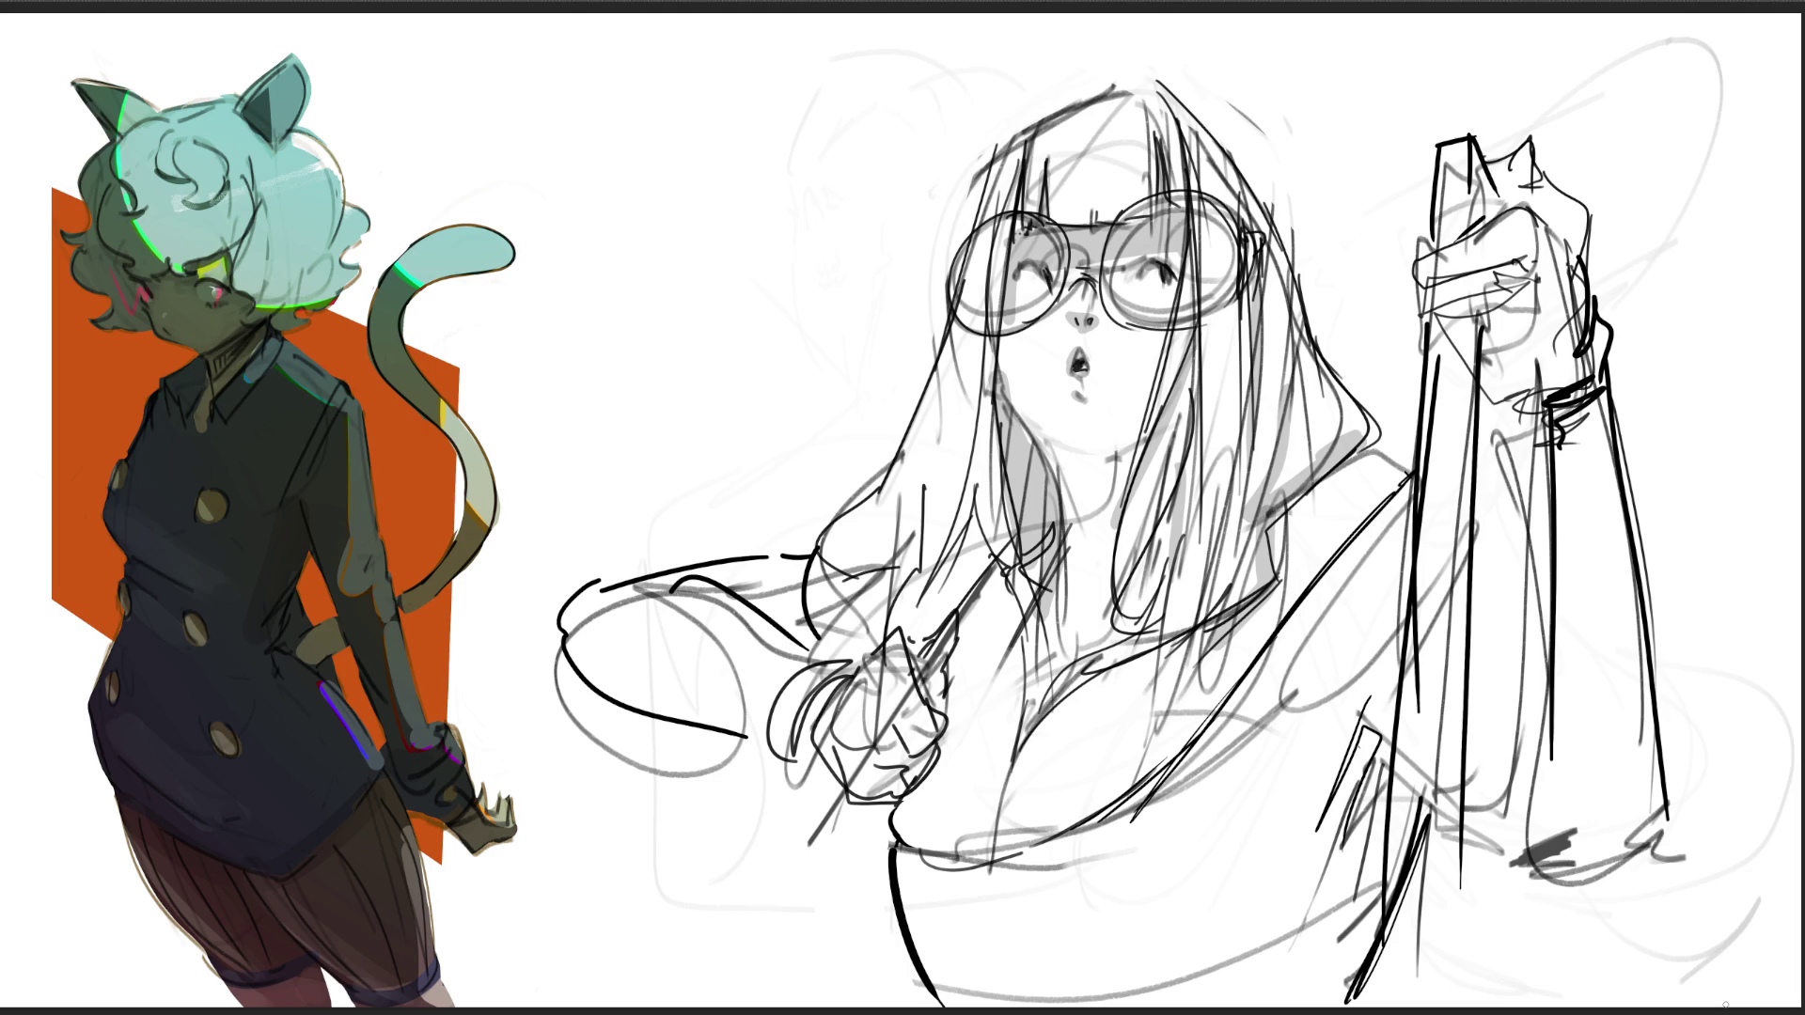
mouse_move(835, 786)
mouse_down()
mouse_move(773, 867)
mouse_move(793, 863)
mouse_up()
mouse_move(948, 618)
mouse_down()
mouse_move(936, 635)
mouse_move(1018, 530)
mouse_move(913, 698)
mouse_up()
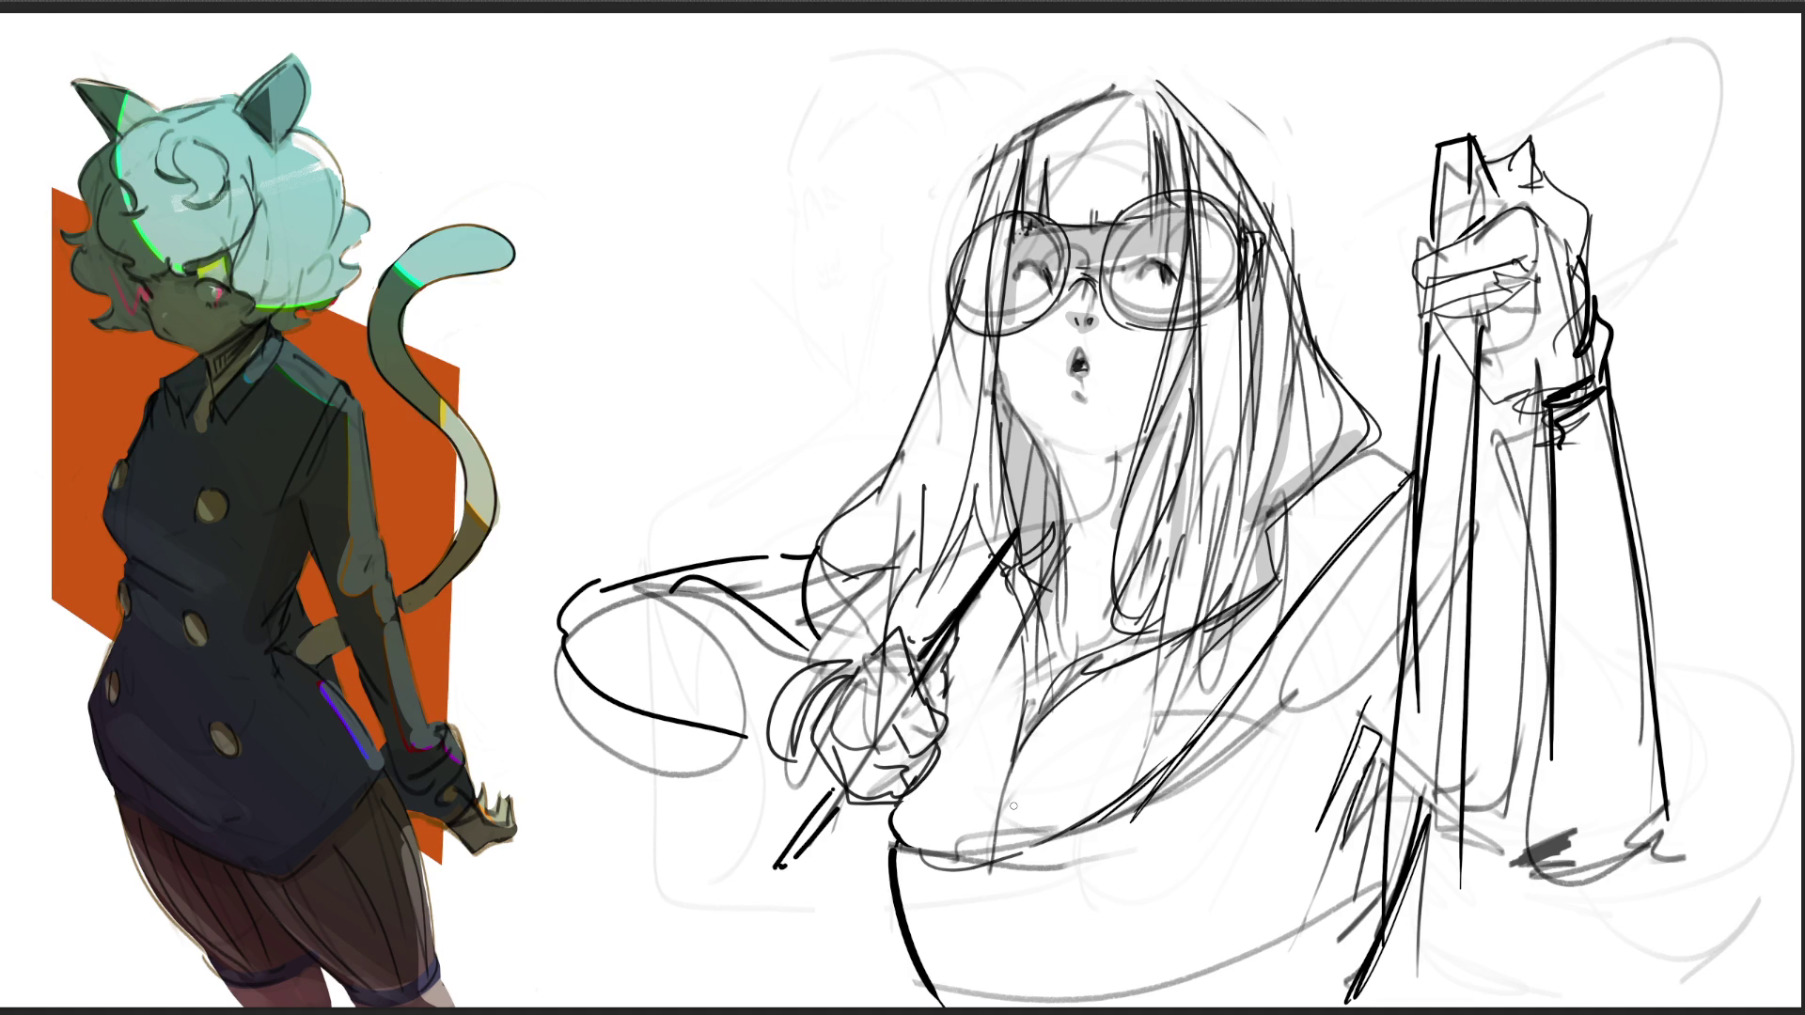
Step: Shade the neck and chest grey and the shoulder strap and arm area light grey
mouse_move(1059, 459)
mouse_down()
mouse_move(1044, 450)
mouse_move(1067, 489)
mouse_move(1124, 465)
mouse_move(1072, 616)
mouse_move(1095, 601)
mouse_move(1081, 663)
mouse_up()
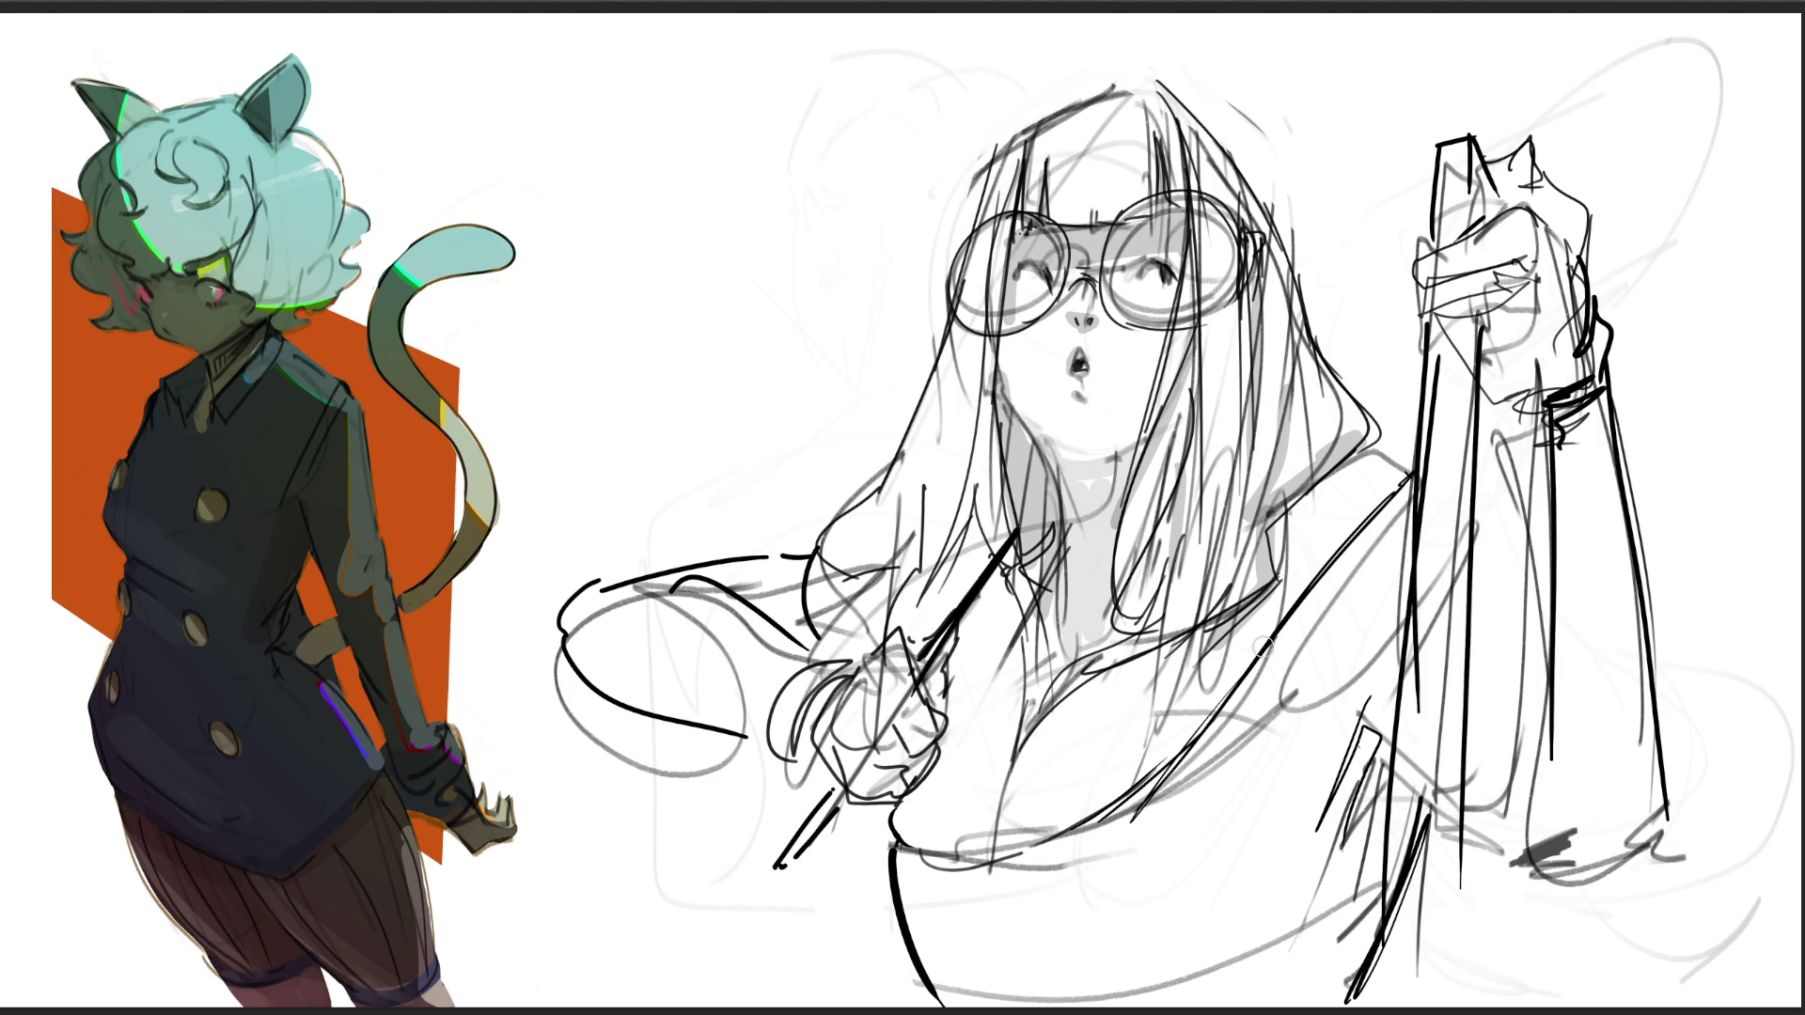
mouse_move(1202, 384)
mouse_down()
mouse_move(1157, 675)
mouse_move(1045, 722)
mouse_up()
drag(1213, 623, 1036, 655)
mouse_move(1002, 596)
mouse_down()
mouse_move(1042, 743)
mouse_move(1004, 603)
mouse_move(943, 743)
mouse_up()
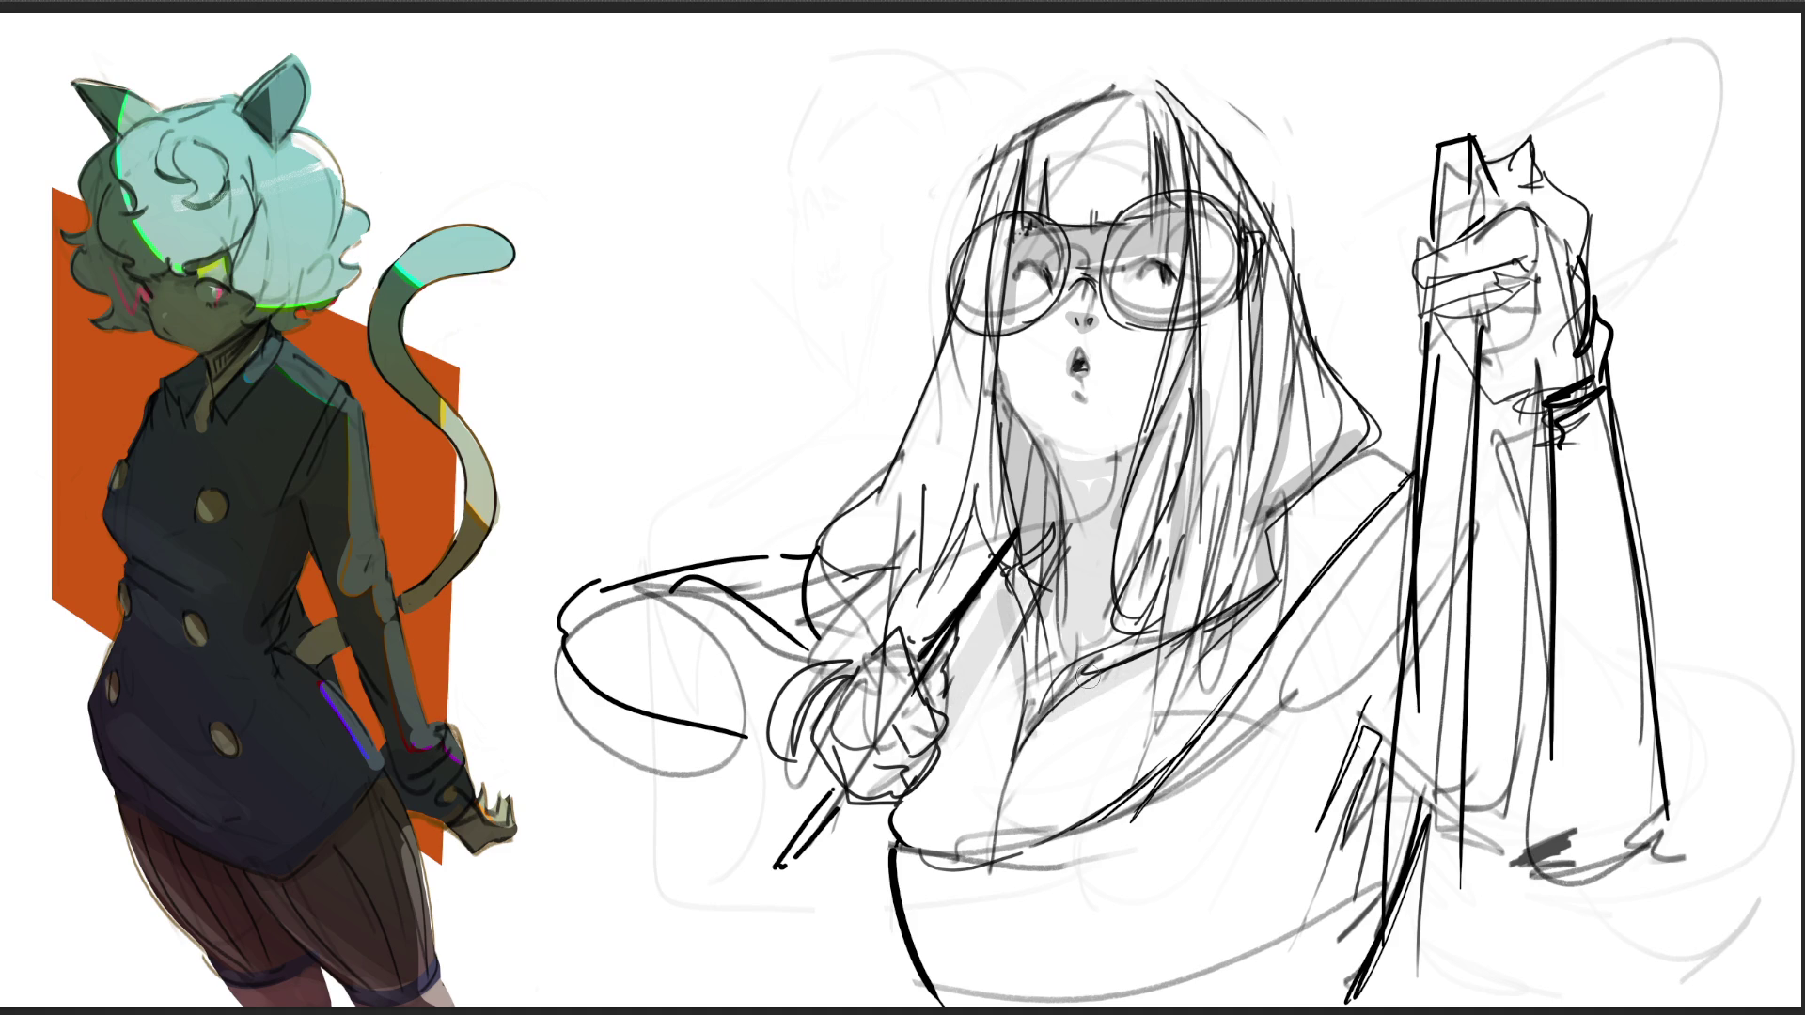
drag(1368, 456, 1233, 633)
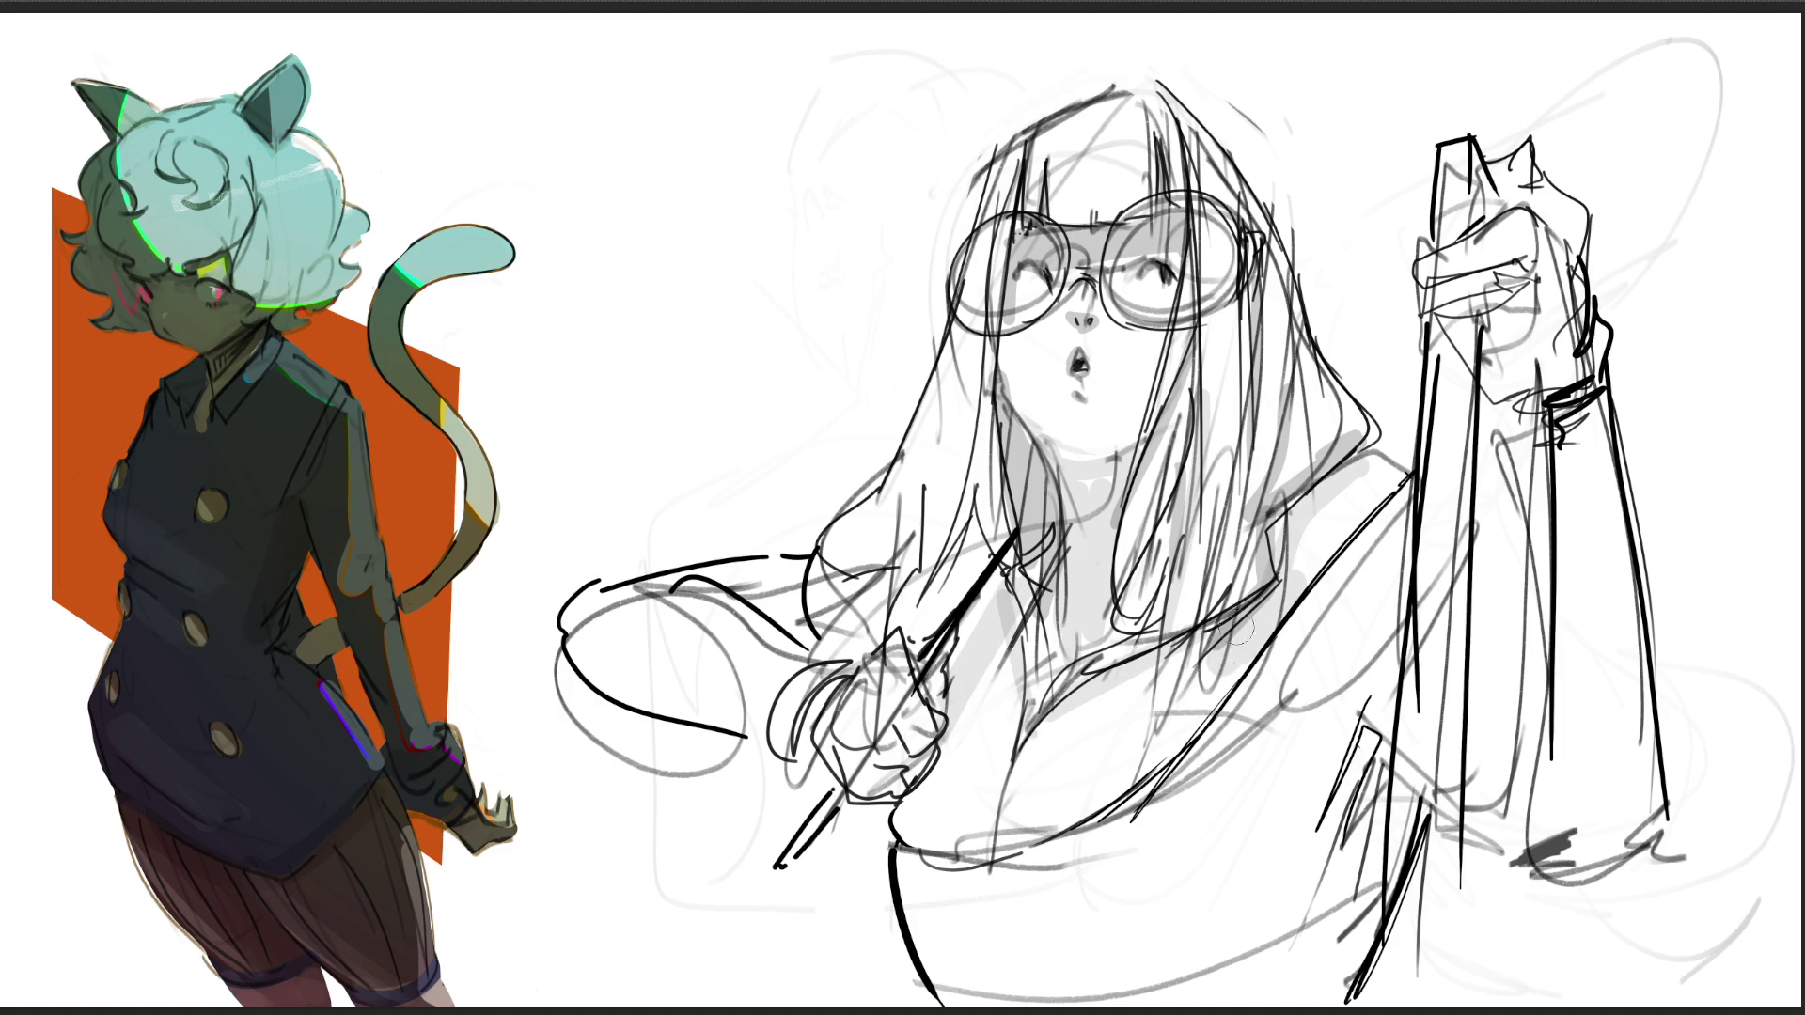
drag(1372, 724, 1326, 884)
drag(1354, 766, 1382, 959)
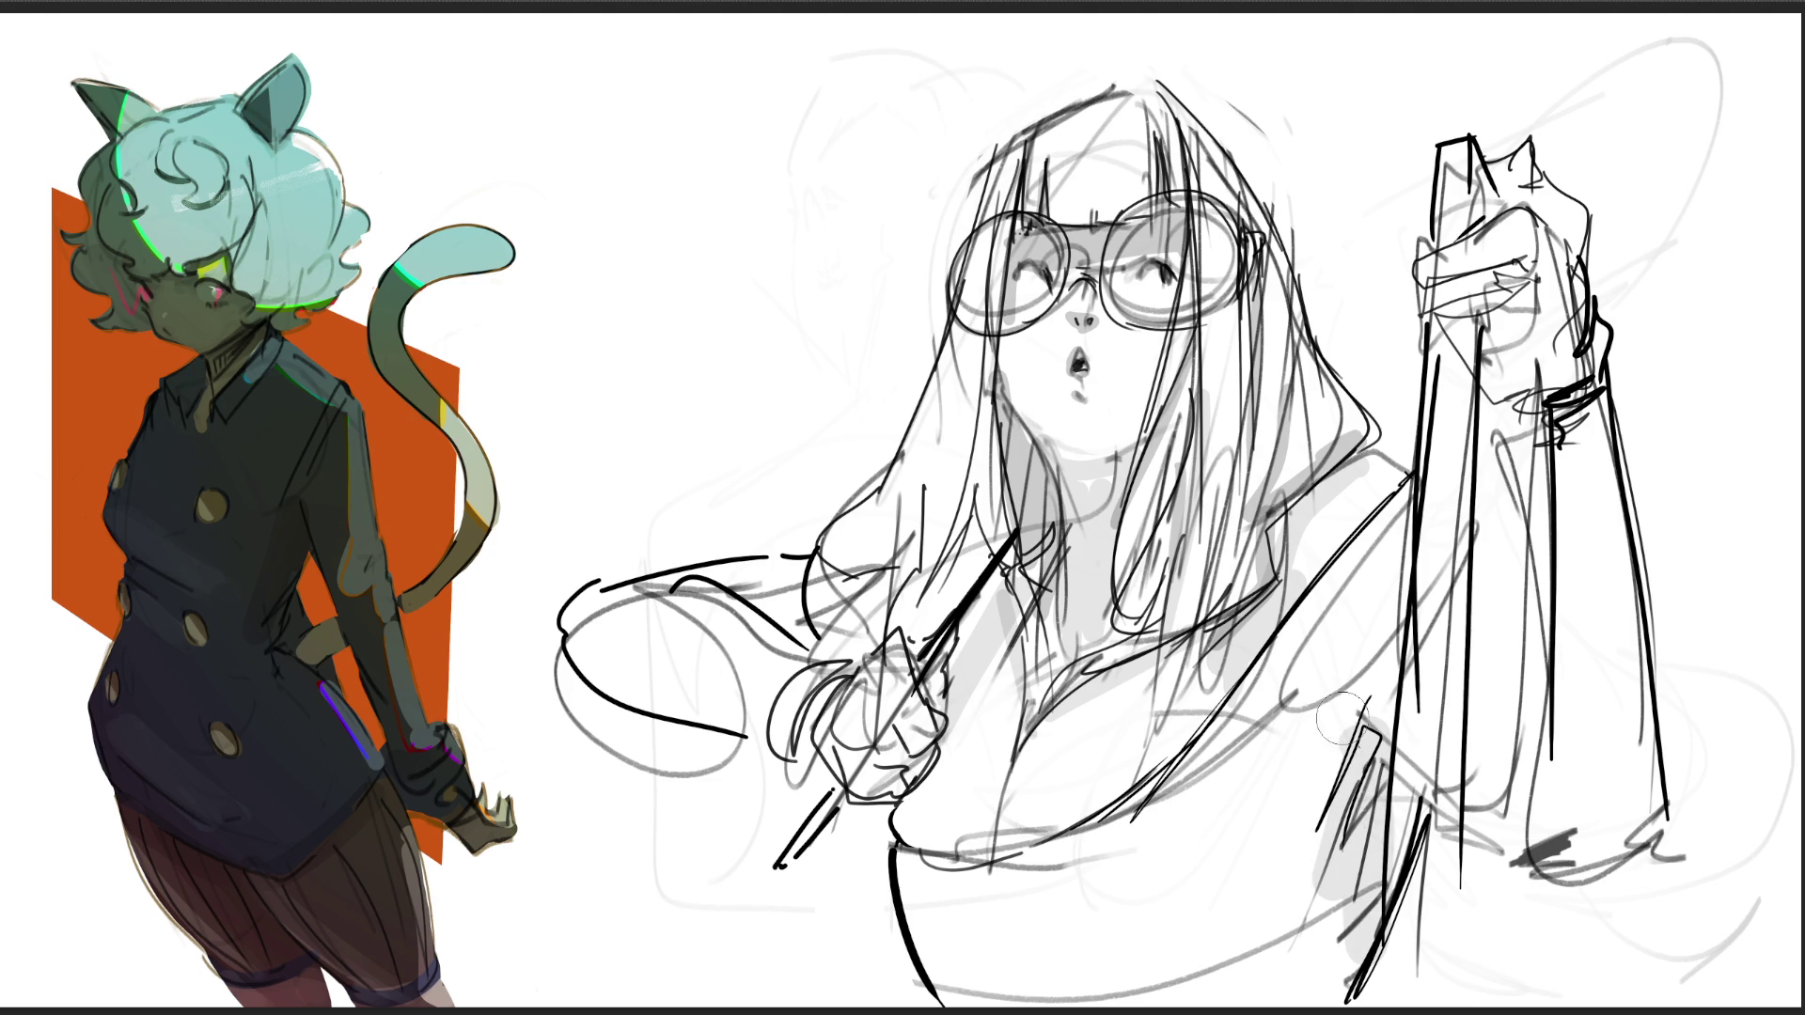
Step: Shade the raised forearm grey and erase stray sketch lines above the head, by the arm, and upper right
mouse_move(1509, 282)
mouse_down()
mouse_move(1495, 930)
mouse_move(1543, 806)
mouse_up()
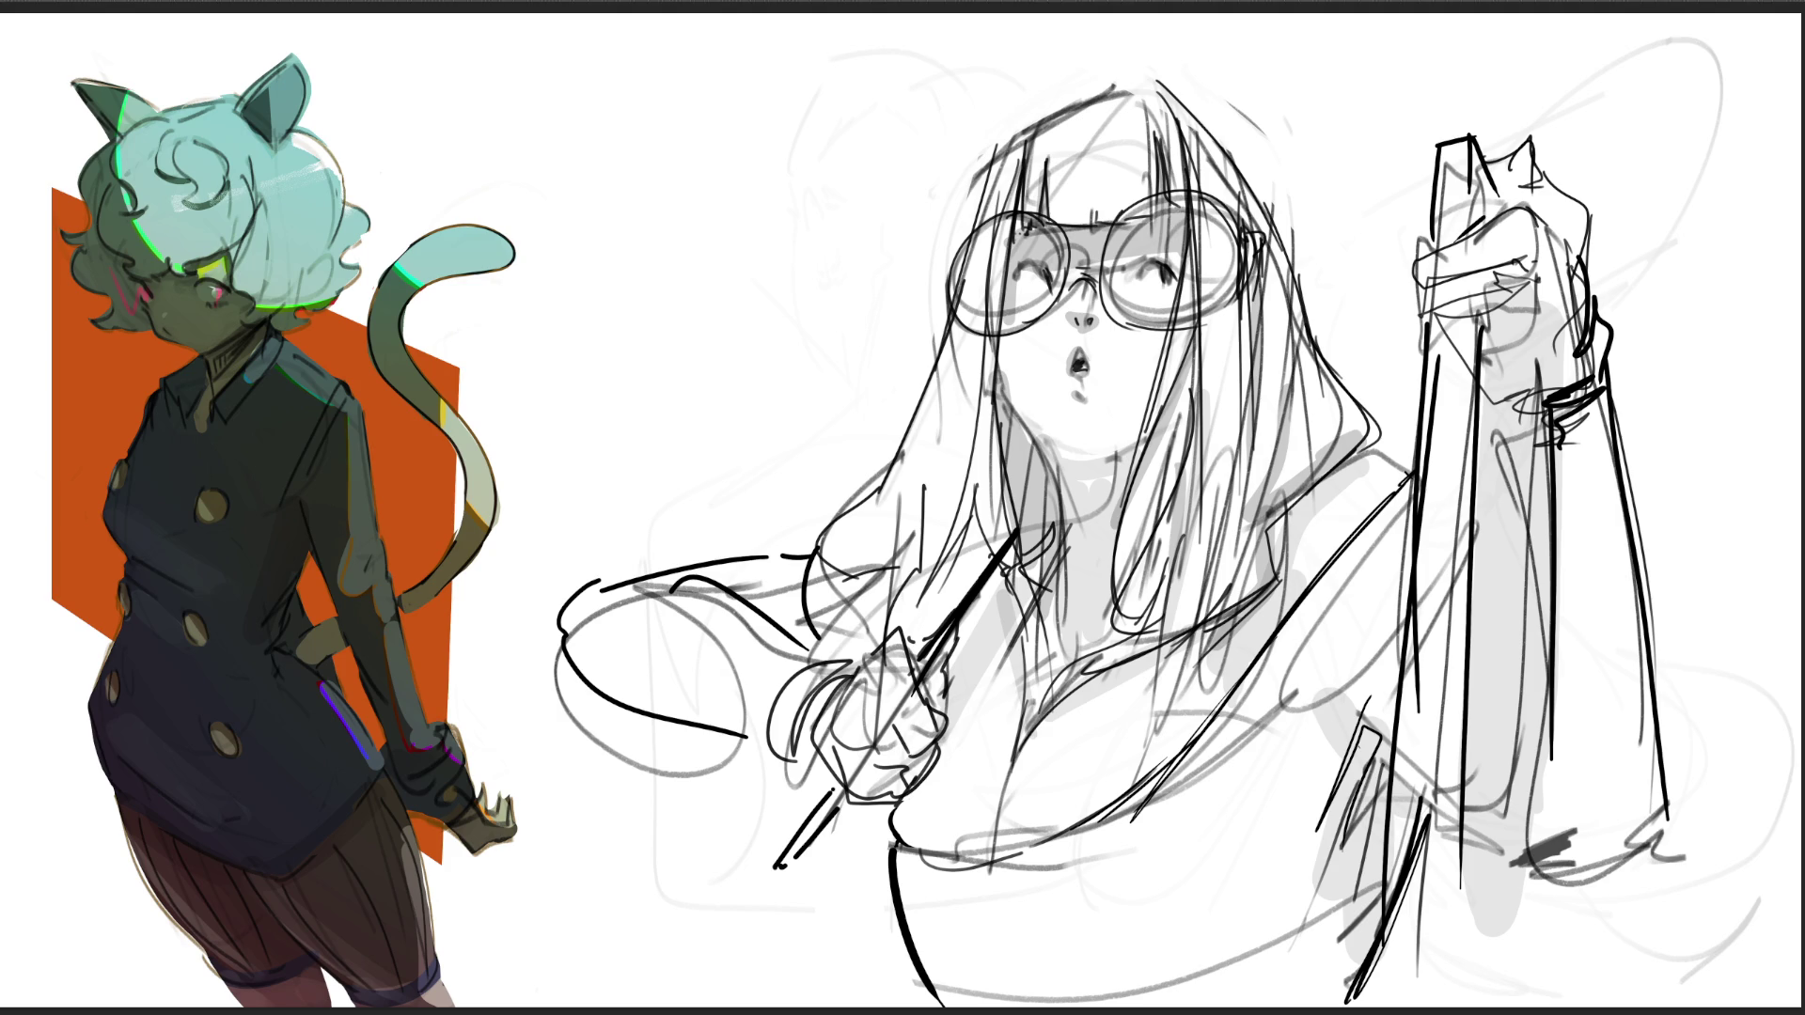
mouse_move(1022, 88)
mouse_down()
mouse_move(842, 200)
mouse_move(927, 146)
mouse_up()
mouse_move(542, 660)
mouse_down()
mouse_move(618, 734)
mouse_move(691, 874)
mouse_move(604, 606)
mouse_move(788, 621)
mouse_up()
mouse_move(1684, 132)
mouse_down()
mouse_move(1704, 109)
mouse_move(1560, 118)
mouse_move(1644, 250)
mouse_move(1676, 250)
mouse_up()
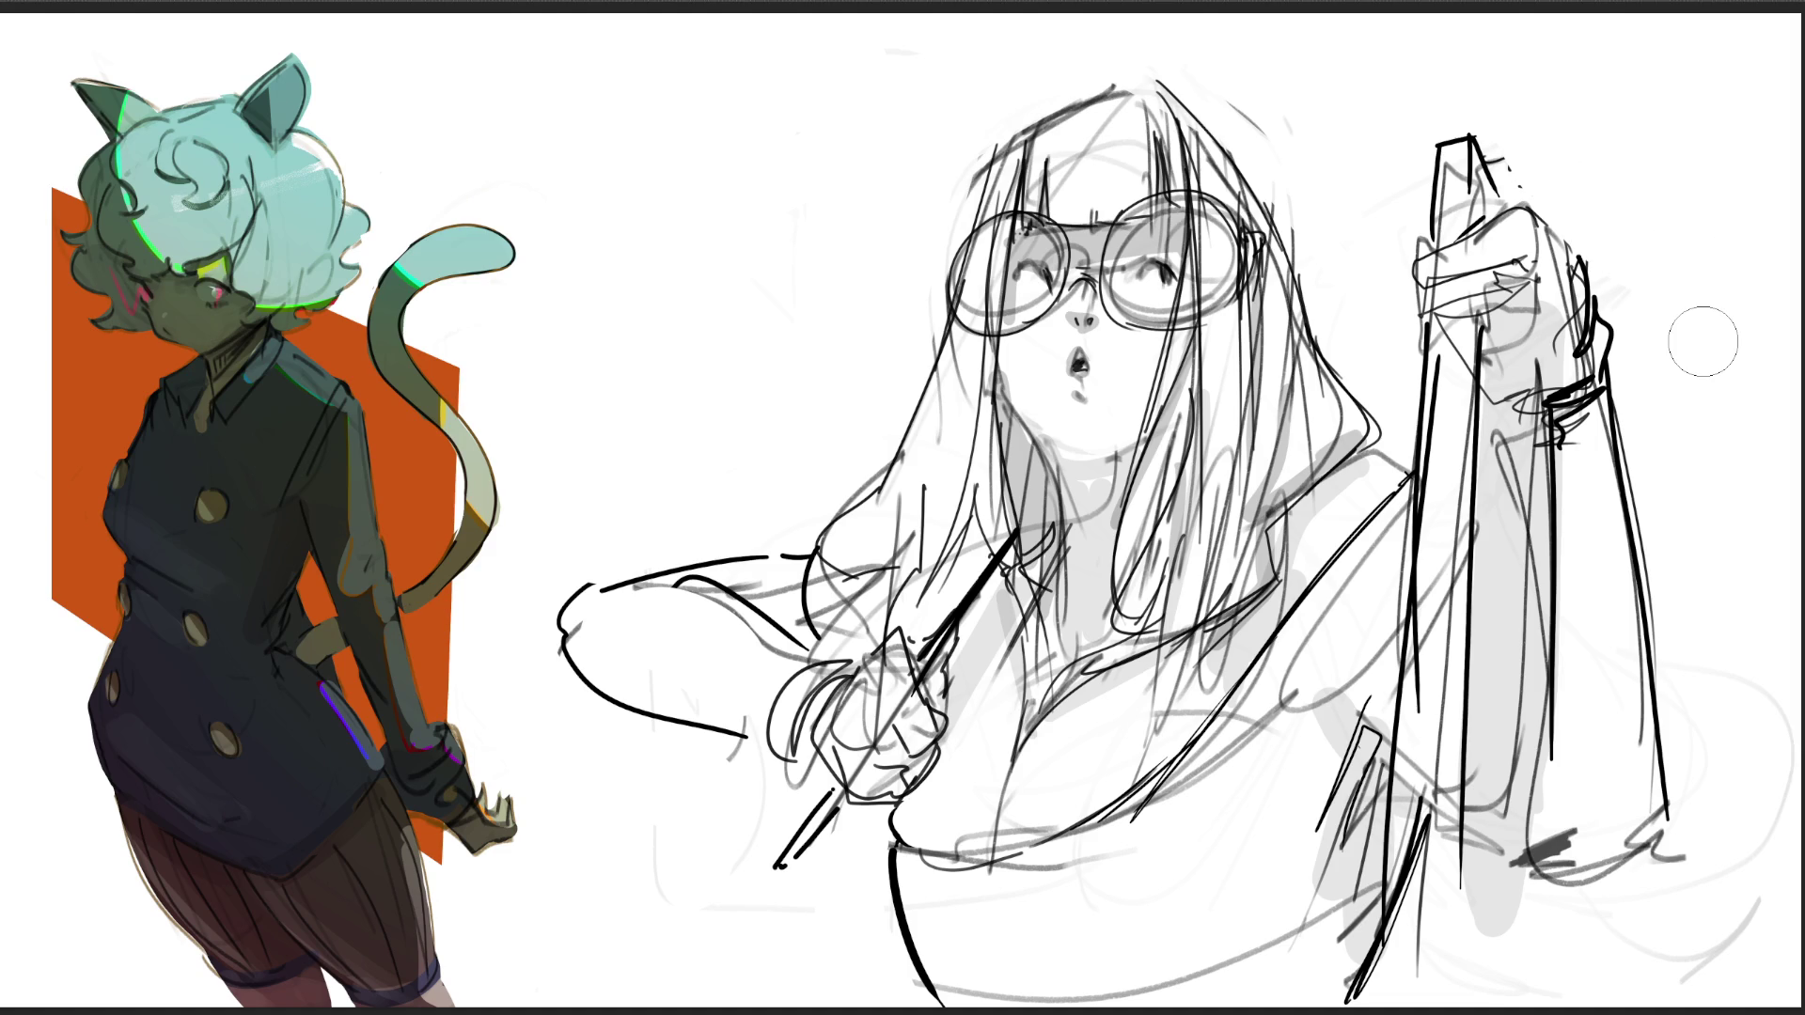
Step: Draw a small stroke atop the hand and lighten lines along the raised arm's left edge
key(e)
mouse_move(1488, 196)
mouse_down()
mouse_move(1495, 160)
mouse_move(1575, 246)
mouse_up()
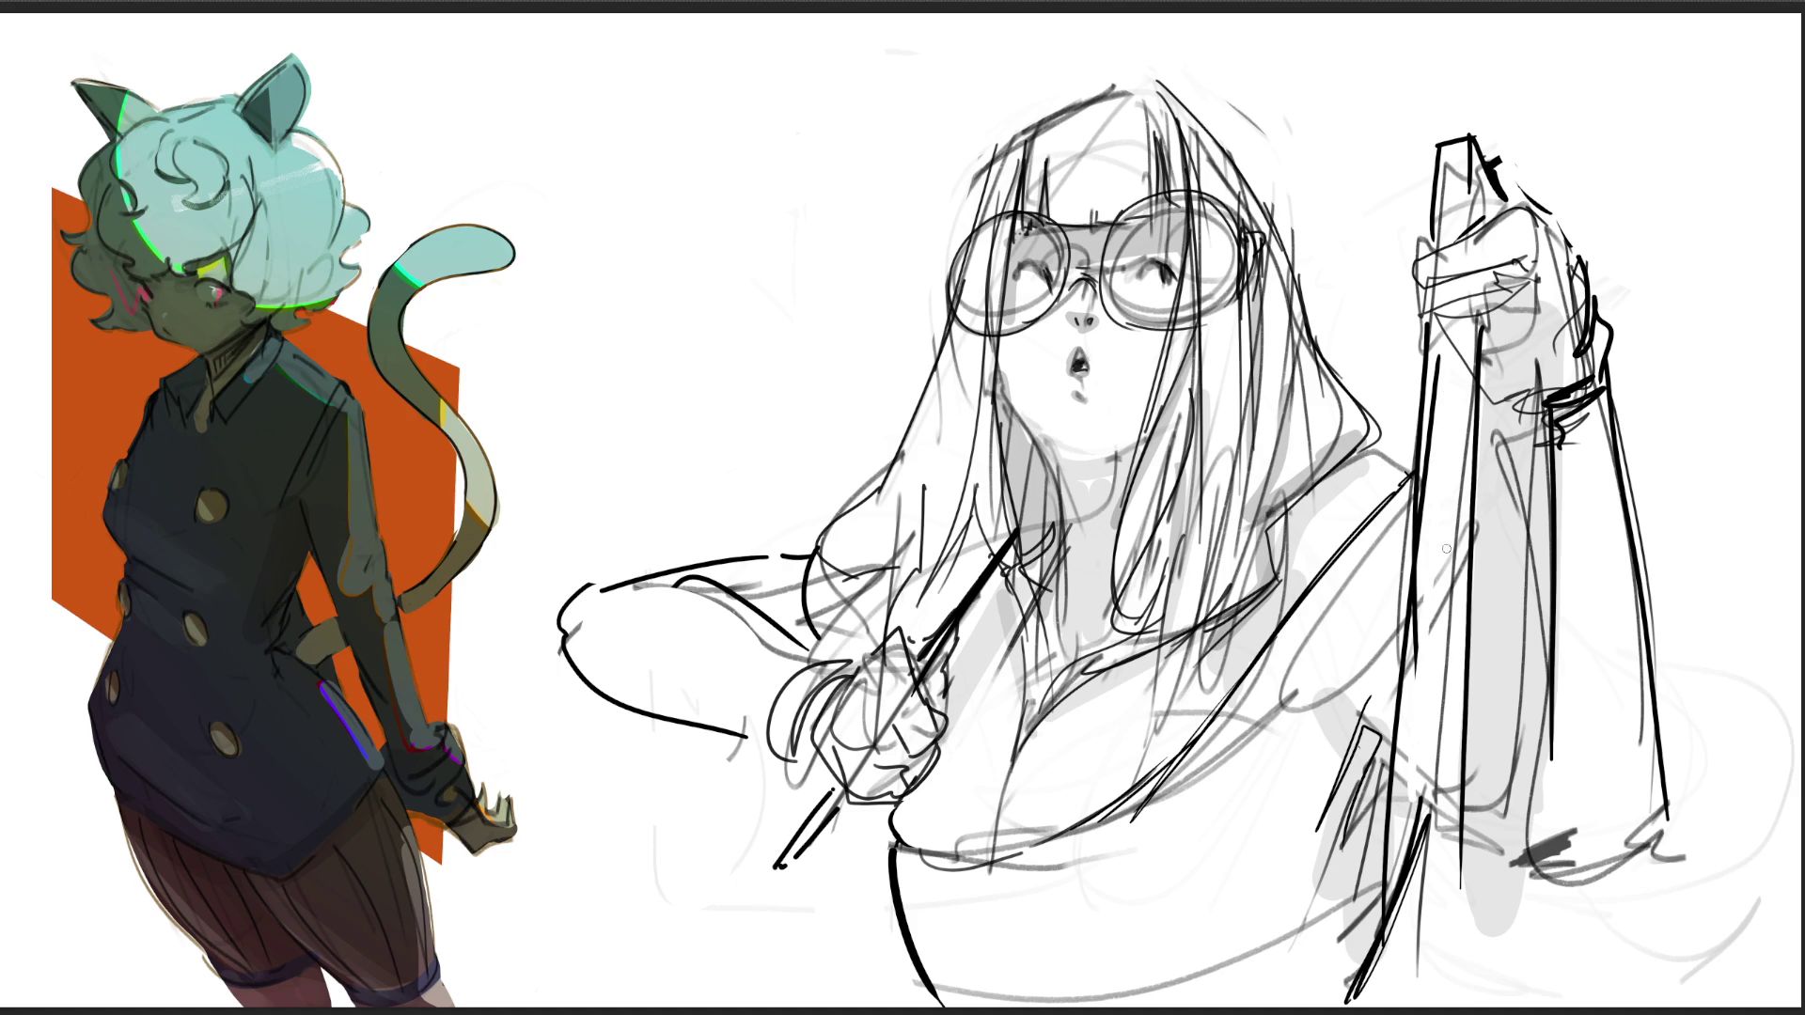
drag(1410, 818, 1401, 578)
drag(1417, 665, 1417, 624)
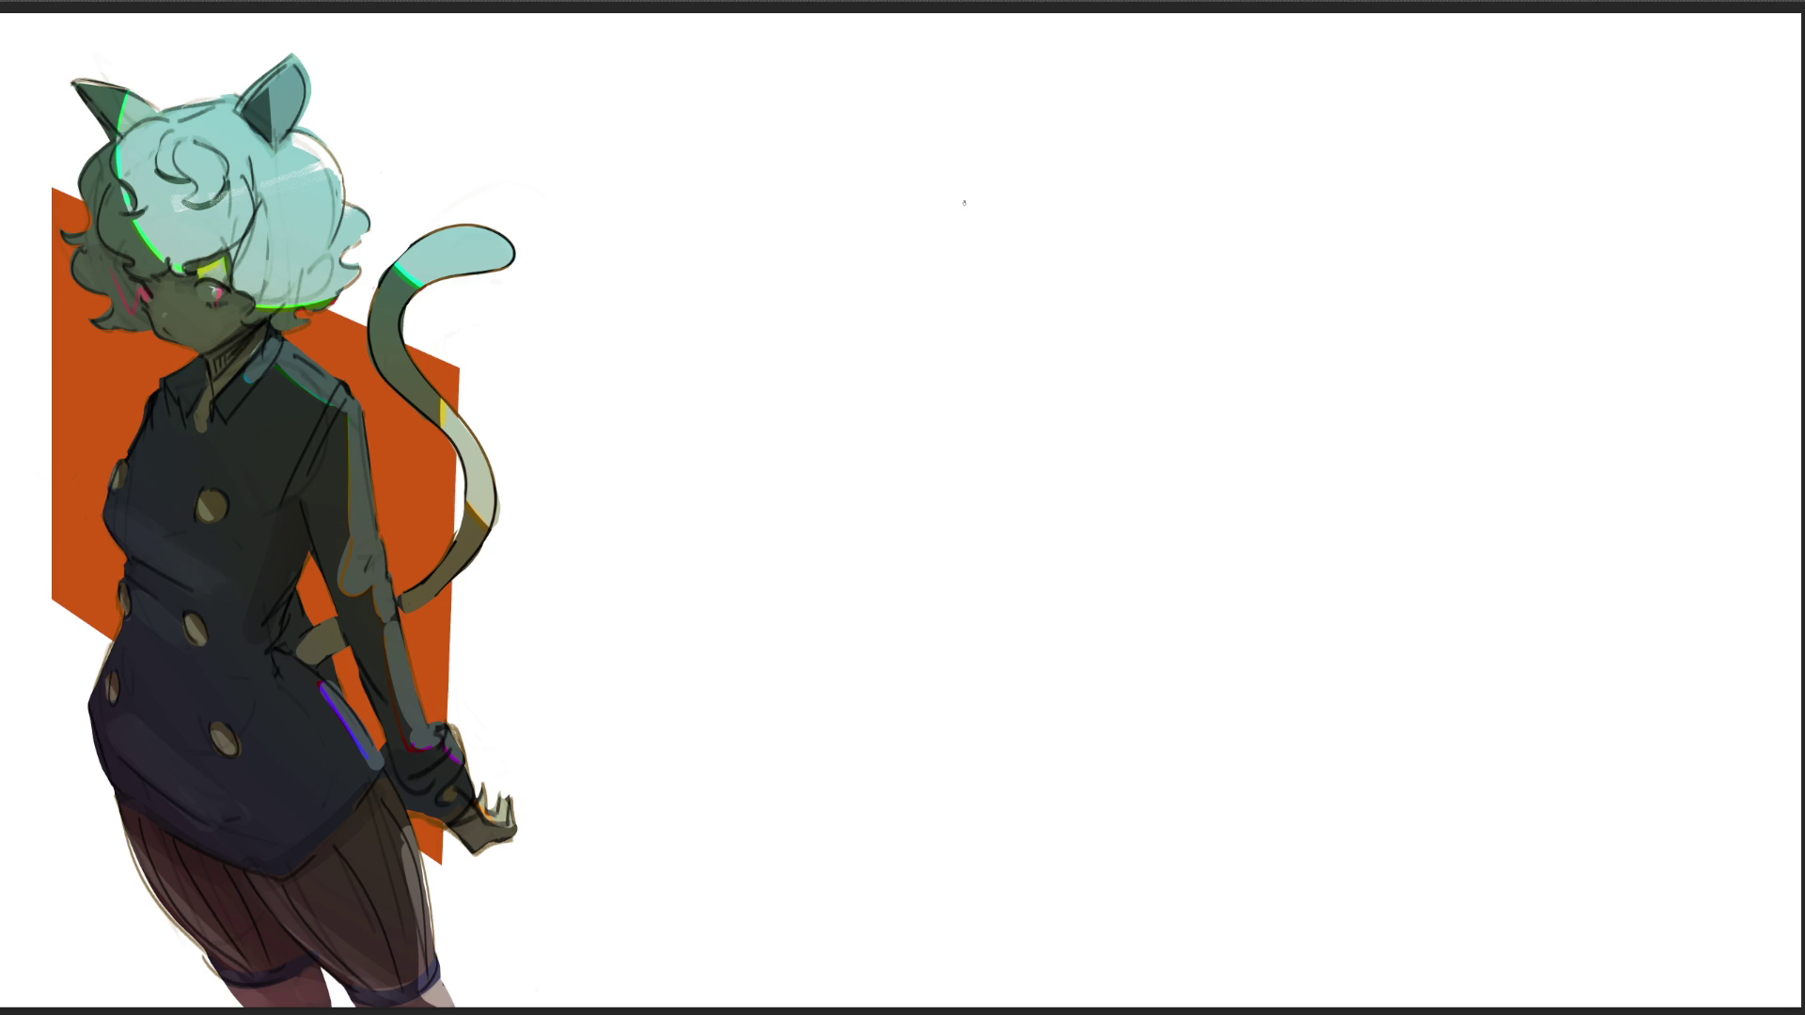
Step: Start a new form study and darken the edges of the two small ovals
mouse_move(958, 179)
mouse_down()
mouse_move(974, 264)
mouse_move(1026, 258)
mouse_move(1030, 220)
mouse_move(1032, 270)
mouse_move(1009, 190)
mouse_move(1037, 287)
mouse_move(1051, 259)
mouse_move(1015, 221)
mouse_move(1032, 197)
mouse_move(1030, 291)
mouse_move(1040, 268)
mouse_move(1087, 341)
mouse_move(1096, 243)
mouse_move(1127, 359)
mouse_up()
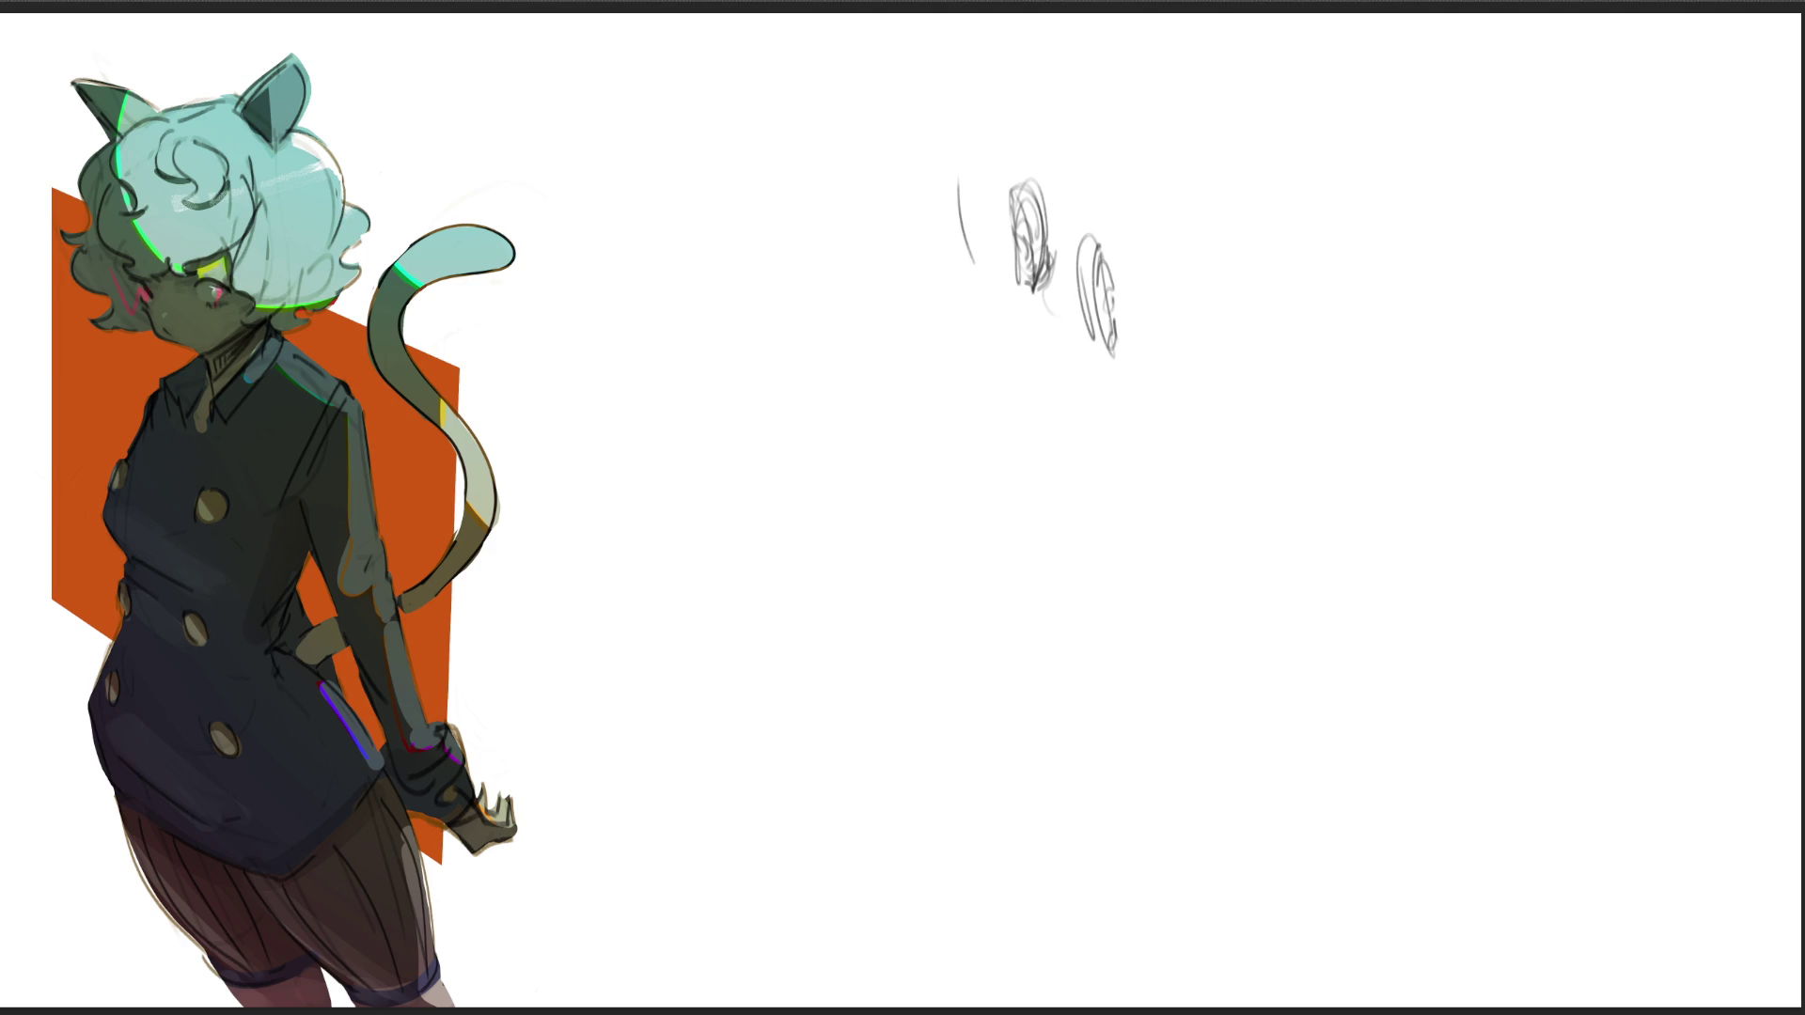
mouse_move(1098, 256)
mouse_down()
mouse_move(1127, 331)
mouse_move(1095, 361)
mouse_move(1126, 350)
mouse_move(1082, 341)
mouse_move(1101, 370)
mouse_up()
mouse_move(1077, 252)
mouse_down()
mouse_move(1081, 286)
mouse_move(1112, 280)
mouse_move(1096, 315)
mouse_move(1104, 290)
mouse_move(1117, 336)
mouse_up()
drag(1025, 240, 1020, 266)
mouse_move(1020, 205)
mouse_down()
mouse_move(1030, 238)
mouse_move(1031, 177)
mouse_move(1046, 246)
mouse_move(1016, 267)
mouse_move(1040, 296)
mouse_move(1024, 310)
mouse_up()
mouse_move(1042, 304)
mouse_down()
mouse_move(1040, 286)
mouse_move(1035, 308)
mouse_up()
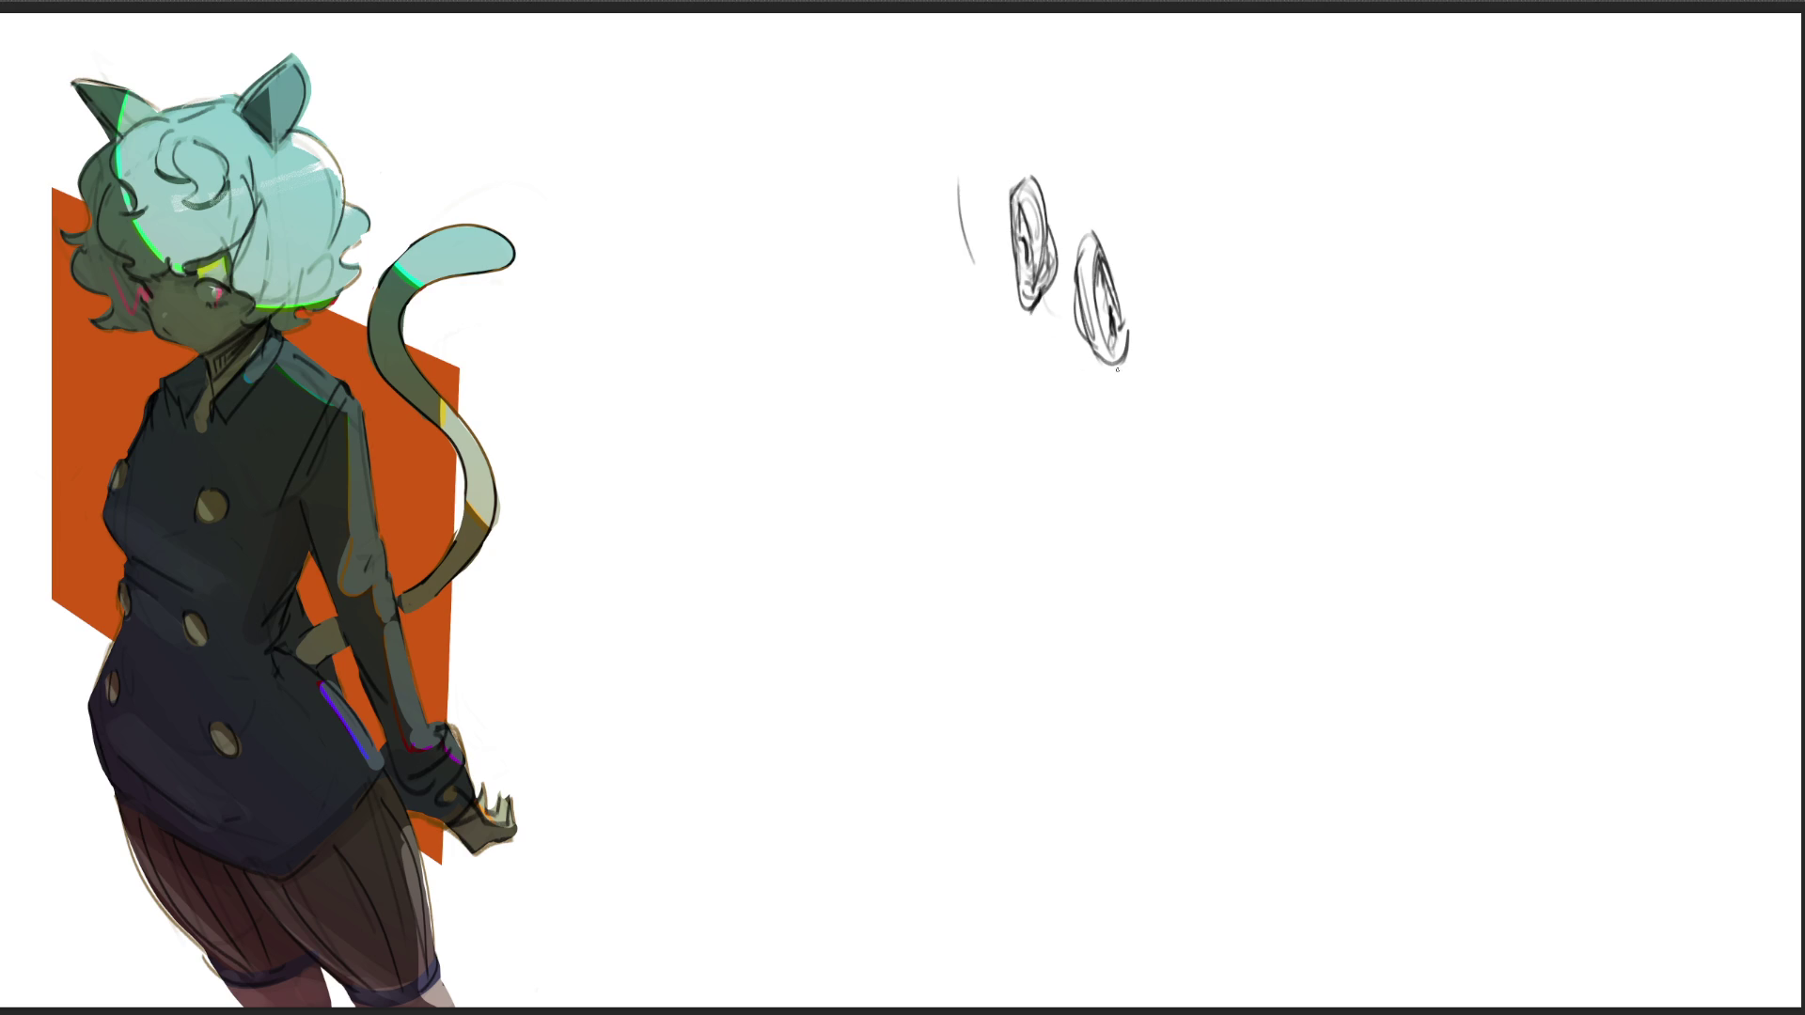
Step: Draw a large angular ear with its inner arc and inner folds
mouse_move(937, 375)
mouse_down()
mouse_move(948, 398)
mouse_move(948, 325)
mouse_move(918, 374)
mouse_move(965, 280)
mouse_up()
mouse_move(949, 319)
mouse_down()
mouse_move(997, 292)
mouse_move(1025, 349)
mouse_move(940, 352)
mouse_move(1019, 360)
mouse_move(1019, 463)
mouse_up()
drag(1034, 351, 1027, 474)
mouse_move(1003, 411)
mouse_down()
mouse_move(959, 444)
mouse_move(996, 477)
mouse_move(1036, 450)
mouse_move(1001, 446)
mouse_up()
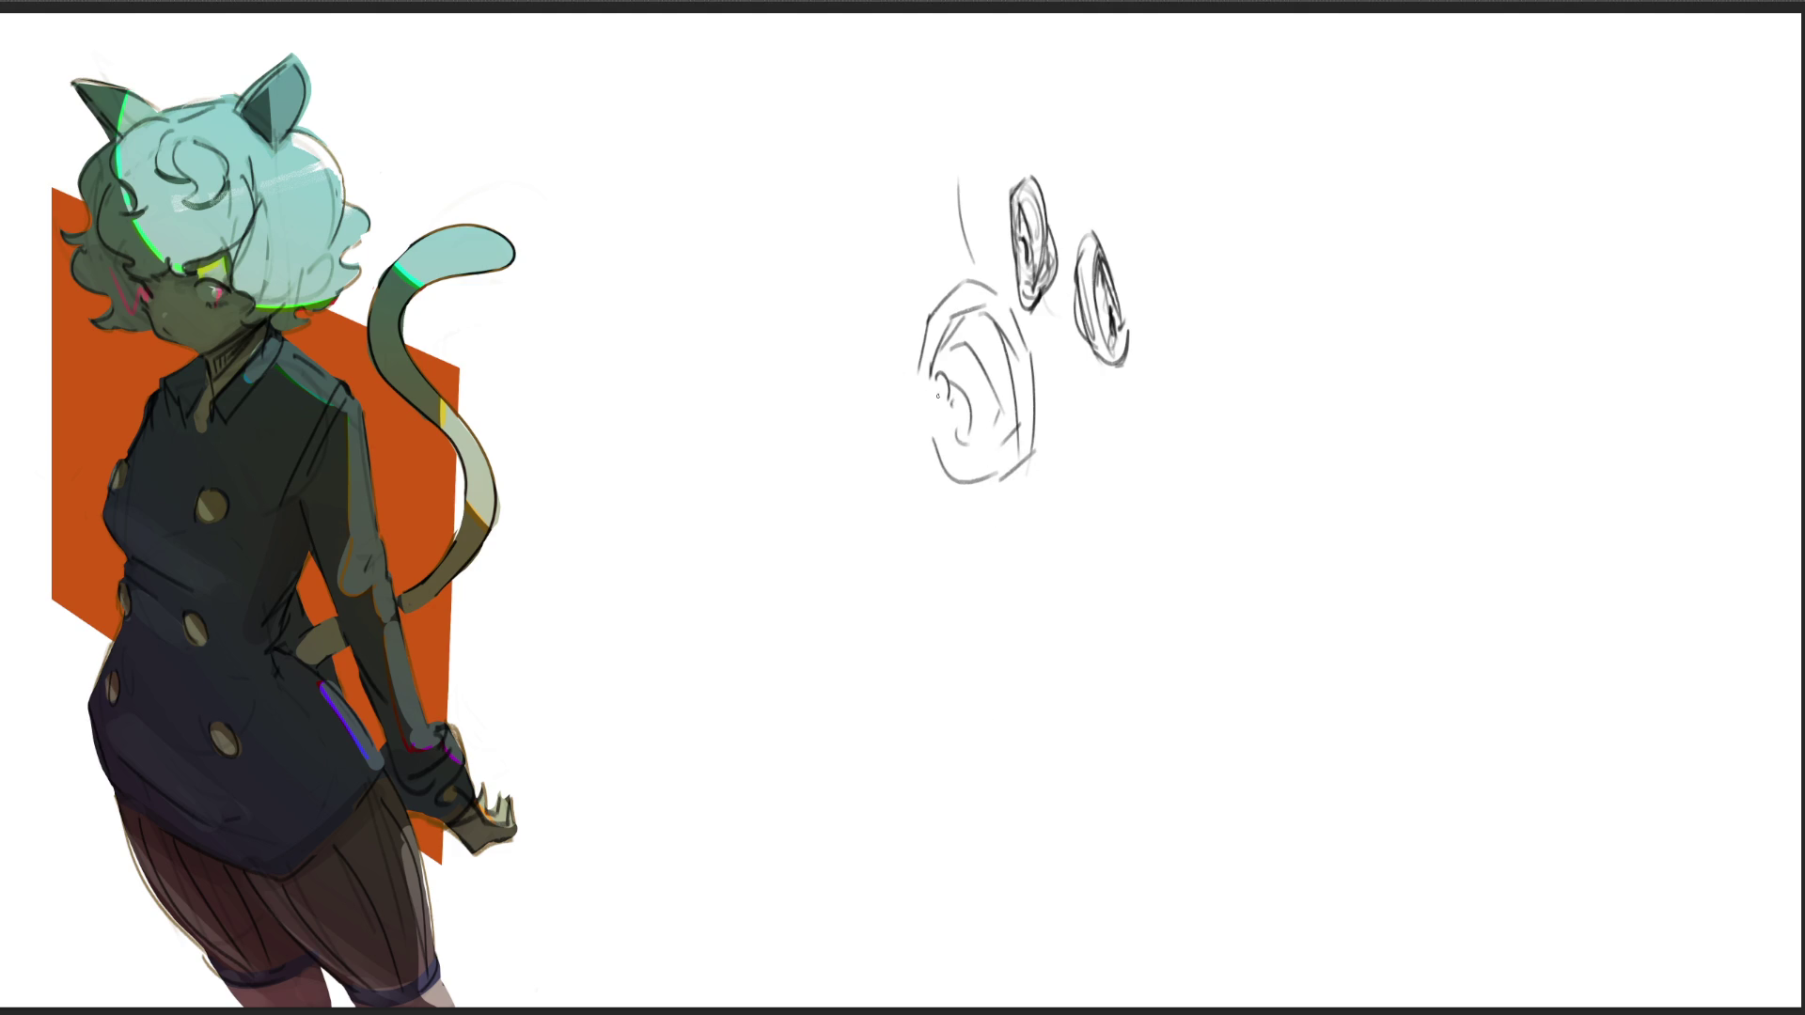
drag(932, 384, 955, 434)
Step: Sketch a second, rounded ear to the right and hatch its lower part
mouse_move(1132, 440)
mouse_down()
mouse_move(1146, 455)
mouse_move(1159, 376)
mouse_move(1196, 451)
mouse_up()
mouse_move(1126, 394)
mouse_down()
mouse_move(1228, 448)
mouse_move(1177, 475)
mouse_move(1220, 472)
mouse_move(1197, 502)
mouse_move(1166, 488)
mouse_up()
drag(1176, 465, 1187, 505)
drag(1148, 437, 1148, 463)
drag(1163, 423, 1175, 452)
drag(1185, 431, 1196, 445)
drag(1215, 437, 1216, 465)
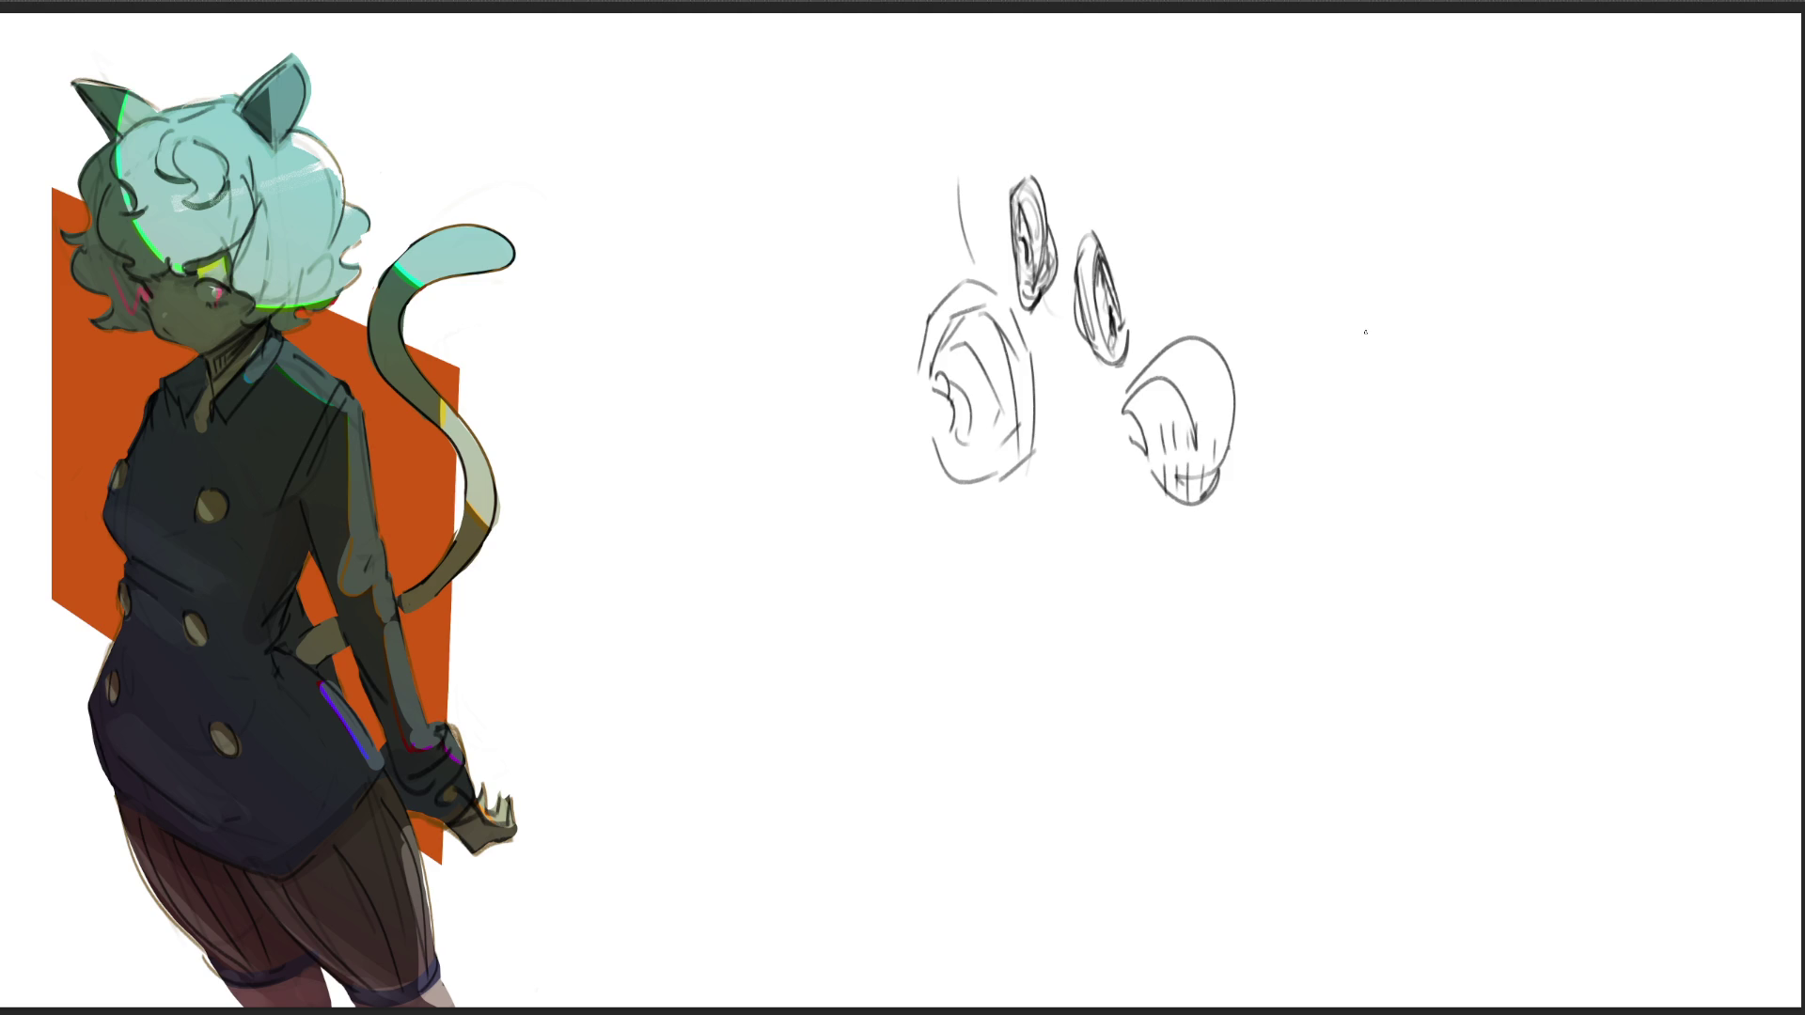
Step: Draw a large rounded head-like profile right of the ears, then mark a new study below
mouse_move(1354, 367)
mouse_down()
mouse_move(1354, 465)
mouse_move(1424, 468)
mouse_up()
drag(1383, 373, 1401, 398)
drag(1410, 466, 1526, 449)
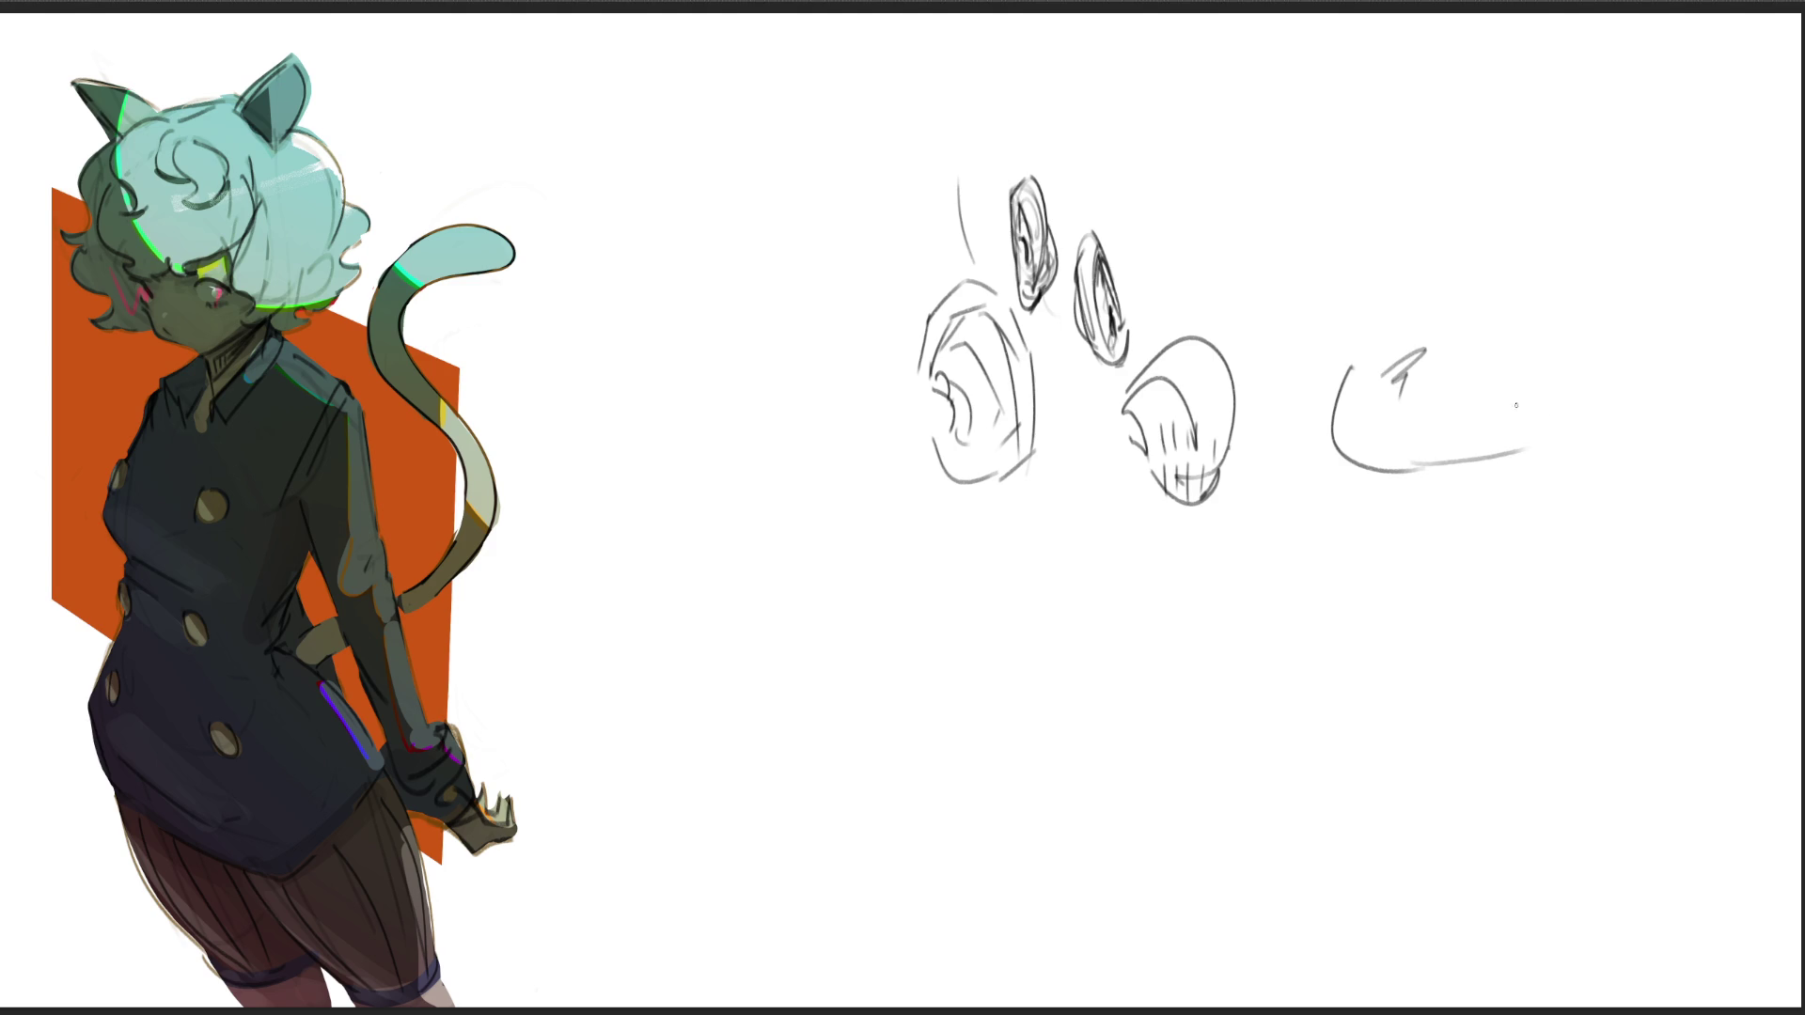
mouse_move(1335, 381)
mouse_down()
mouse_move(1446, 303)
mouse_move(1350, 372)
mouse_up()
mouse_move(1346, 371)
mouse_down()
mouse_move(1471, 273)
mouse_move(1517, 329)
mouse_move(1521, 378)
mouse_up()
mouse_move(1532, 310)
mouse_down()
mouse_move(1546, 376)
mouse_move(1622, 413)
mouse_move(1526, 454)
mouse_up()
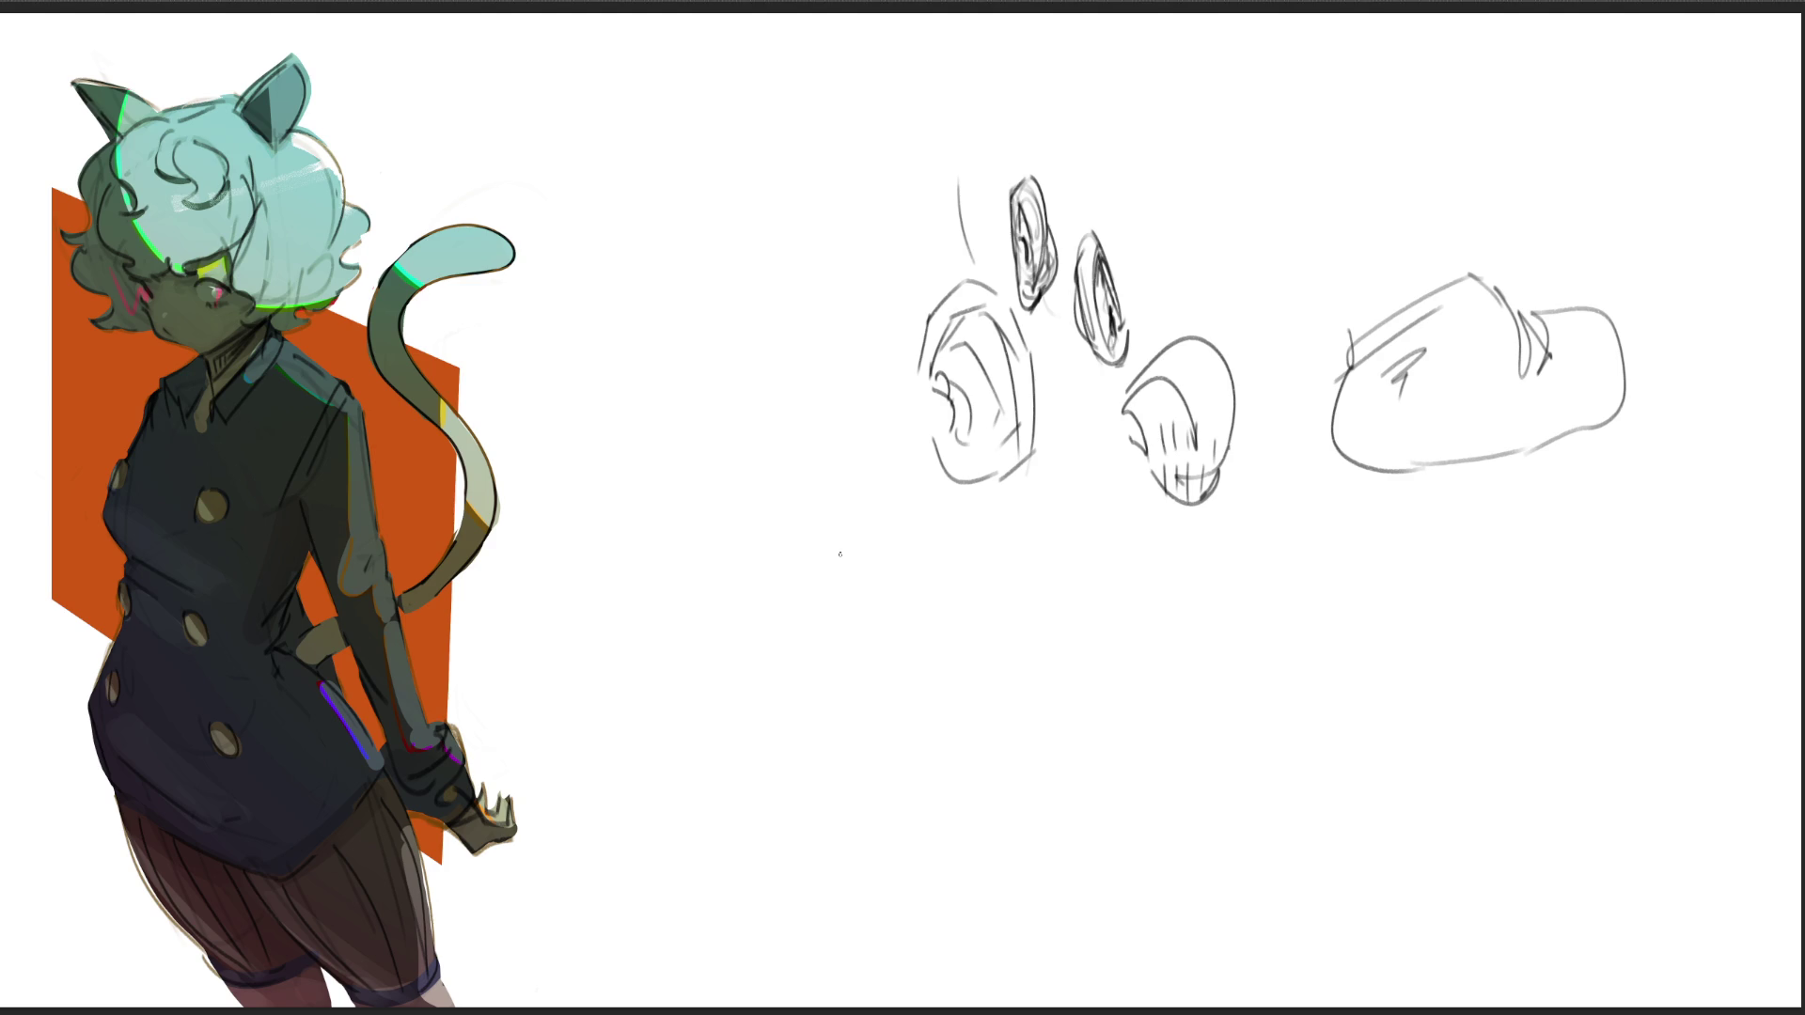
mouse_move(866, 563)
mouse_down()
mouse_move(882, 560)
mouse_move(684, 587)
mouse_move(685, 611)
mouse_move(743, 643)
mouse_move(1011, 539)
mouse_move(1034, 609)
mouse_up()
Step: Outline a flat box with zigzag hatching, a curved right end and an arc underneath
mouse_move(670, 583)
mouse_down()
mouse_move(658, 643)
mouse_move(880, 652)
mouse_move(1013, 544)
mouse_move(731, 595)
mouse_move(744, 643)
mouse_move(843, 597)
mouse_move(779, 585)
mouse_up()
mouse_move(767, 600)
mouse_down()
mouse_move(812, 581)
mouse_move(909, 594)
mouse_move(785, 600)
mouse_move(732, 642)
mouse_move(806, 622)
mouse_up()
drag(972, 550, 918, 579)
mouse_move(751, 707)
mouse_down()
mouse_move(924, 719)
mouse_move(1021, 648)
mouse_move(907, 714)
mouse_move(927, 704)
mouse_up()
mouse_move(1020, 613)
mouse_down()
mouse_move(999, 654)
mouse_move(1016, 625)
mouse_up()
drag(1022, 610, 1009, 639)
drag(891, 543, 864, 539)
mouse_move(893, 523)
mouse_down()
mouse_move(870, 541)
mouse_move(837, 506)
mouse_up()
drag(1043, 532, 1036, 577)
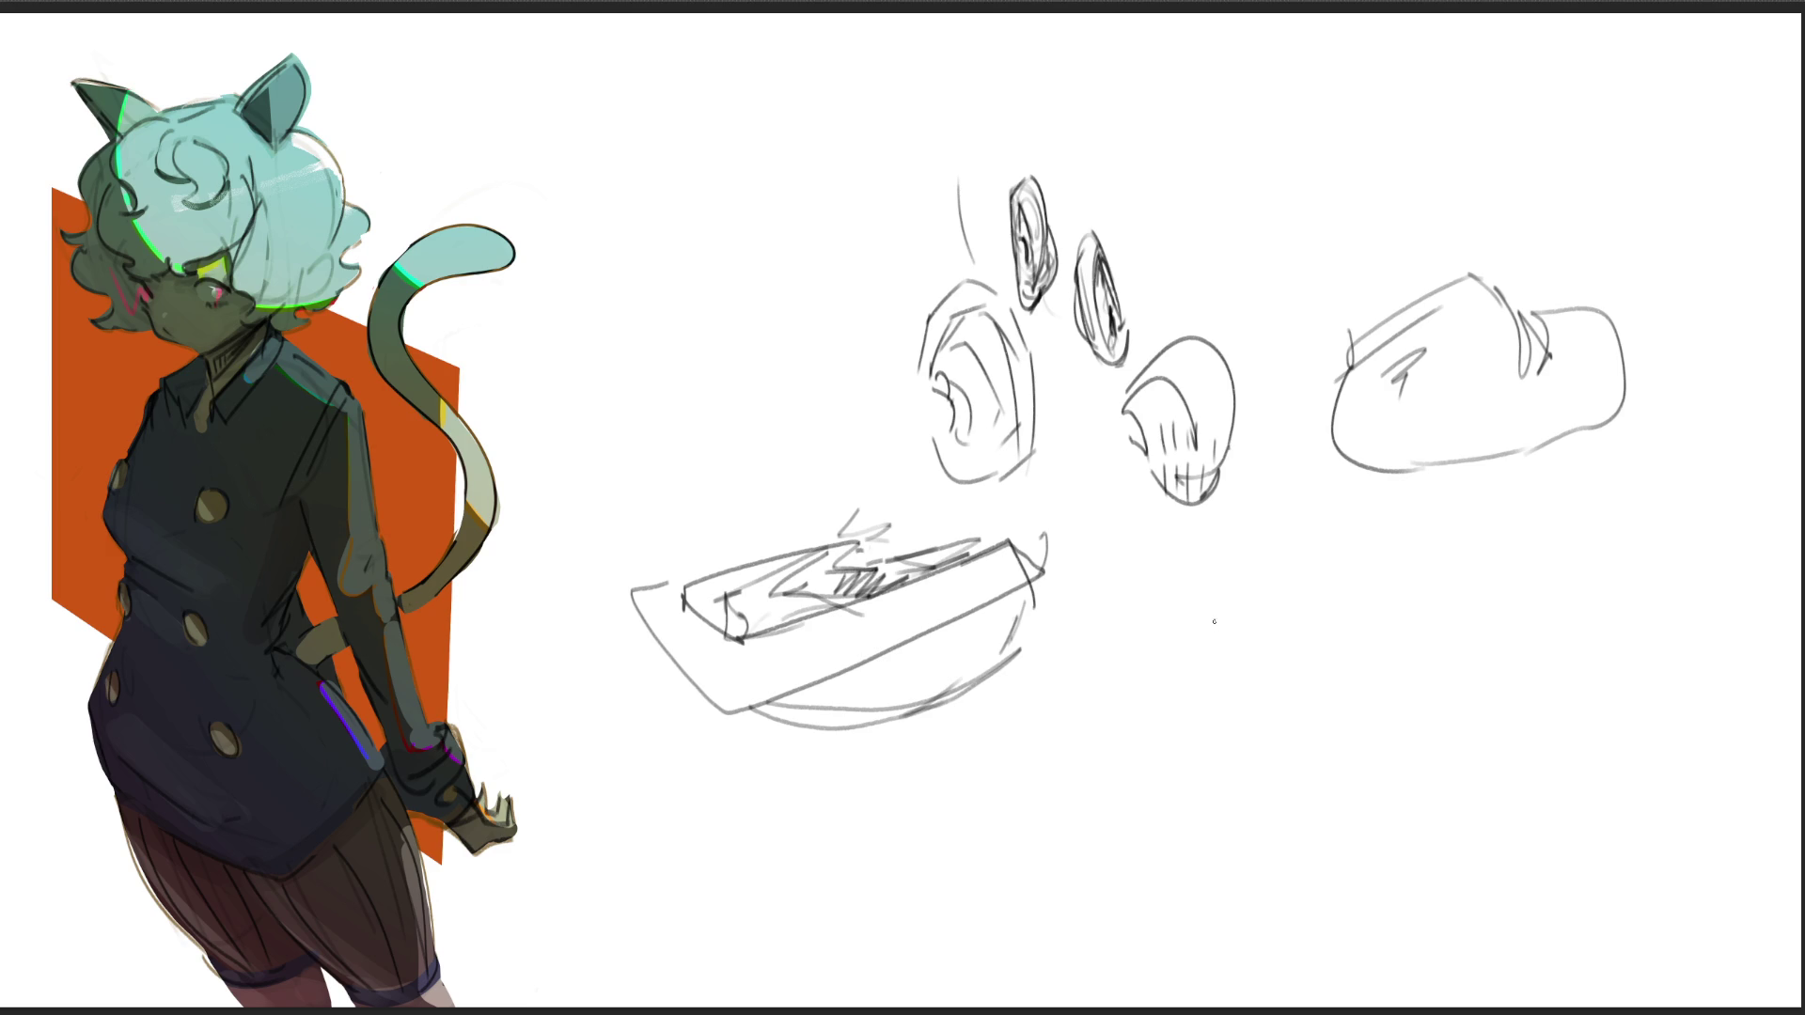
Step: Sketch an arch-like shape right of the box with a large rounded form below
drag(1238, 595, 1221, 629)
mouse_move(1261, 565)
mouse_down()
mouse_move(1212, 679)
mouse_move(1336, 565)
mouse_move(1377, 636)
mouse_up()
mouse_move(1415, 537)
mouse_down()
mouse_move(1381, 598)
mouse_move(1392, 662)
mouse_up()
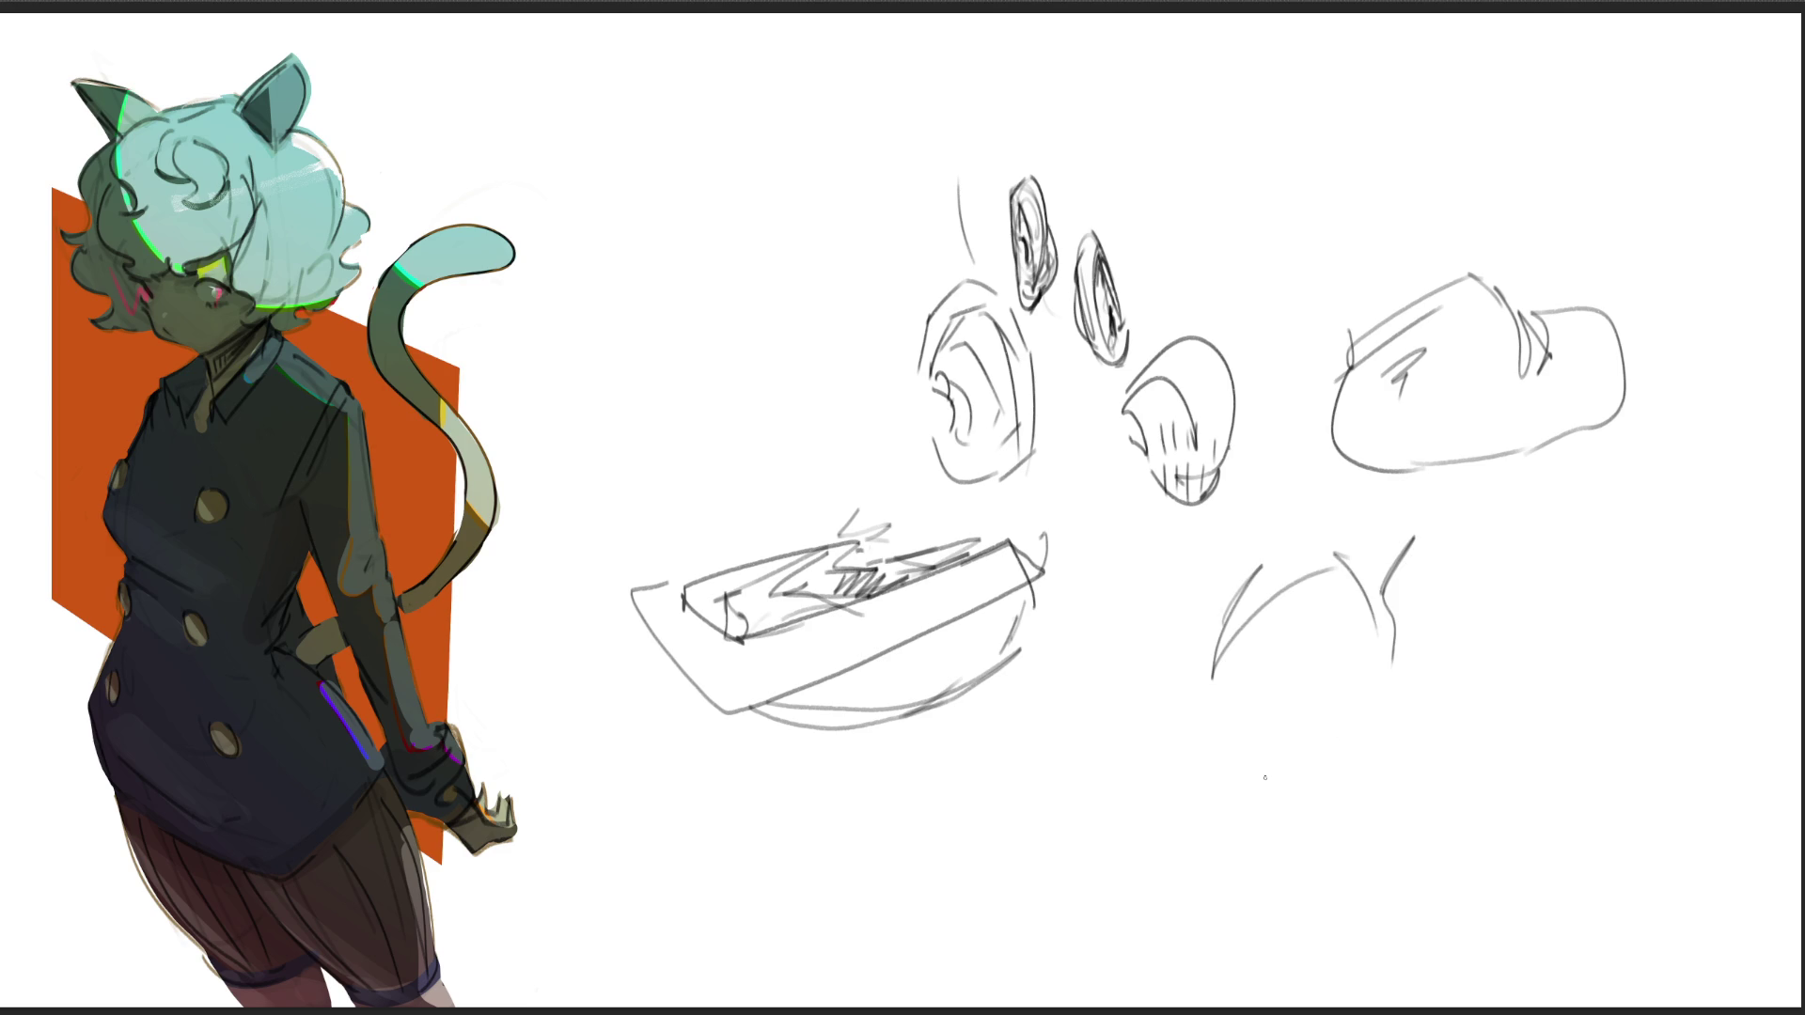
mouse_move(1391, 613)
mouse_down()
mouse_move(1490, 837)
mouse_move(1282, 630)
mouse_up()
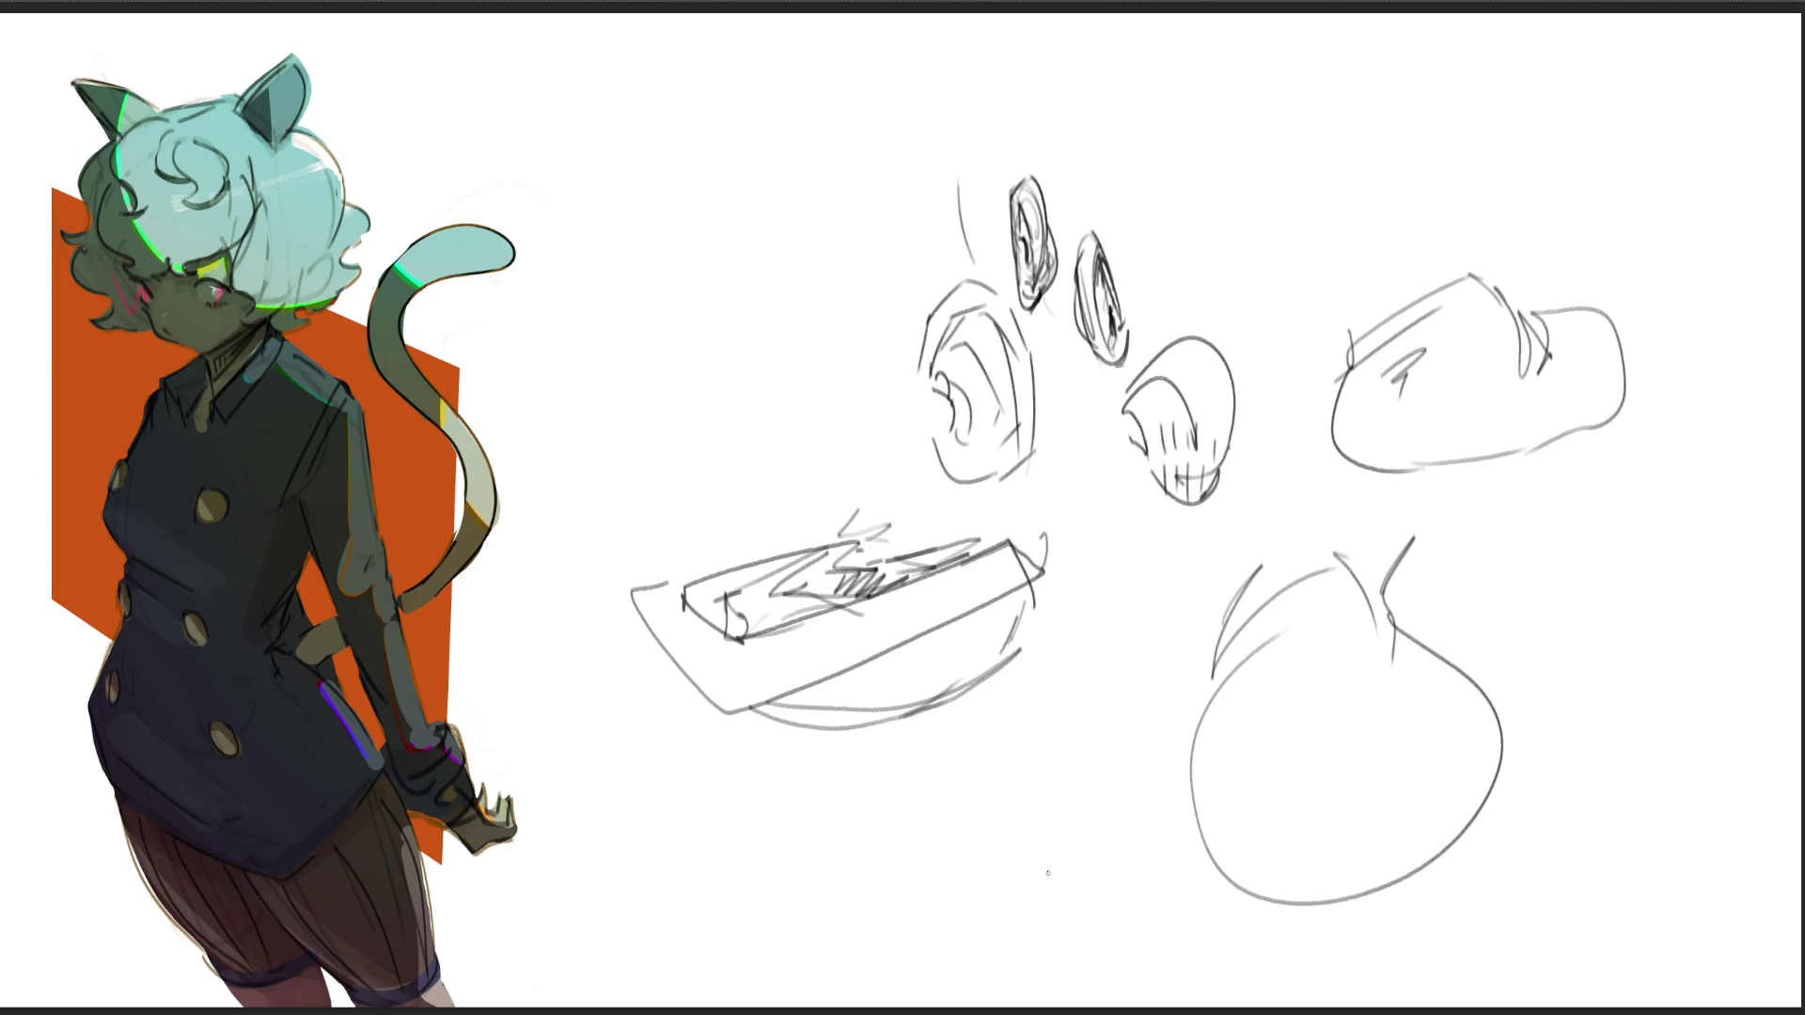
Step: Draw a V-and-teardrop shape at upper left with a side arc and long diagonals
mouse_move(626, 122)
mouse_down()
mouse_move(606, 256)
mouse_move(738, 108)
mouse_move(778, 198)
mouse_move(691, 333)
mouse_up()
mouse_move(579, 240)
mouse_down()
mouse_move(626, 125)
mouse_move(564, 282)
mouse_move(611, 475)
mouse_move(789, 282)
mouse_move(805, 350)
mouse_move(663, 468)
mouse_up()
mouse_move(667, 465)
mouse_down()
mouse_move(831, 292)
mouse_move(797, 417)
mouse_up()
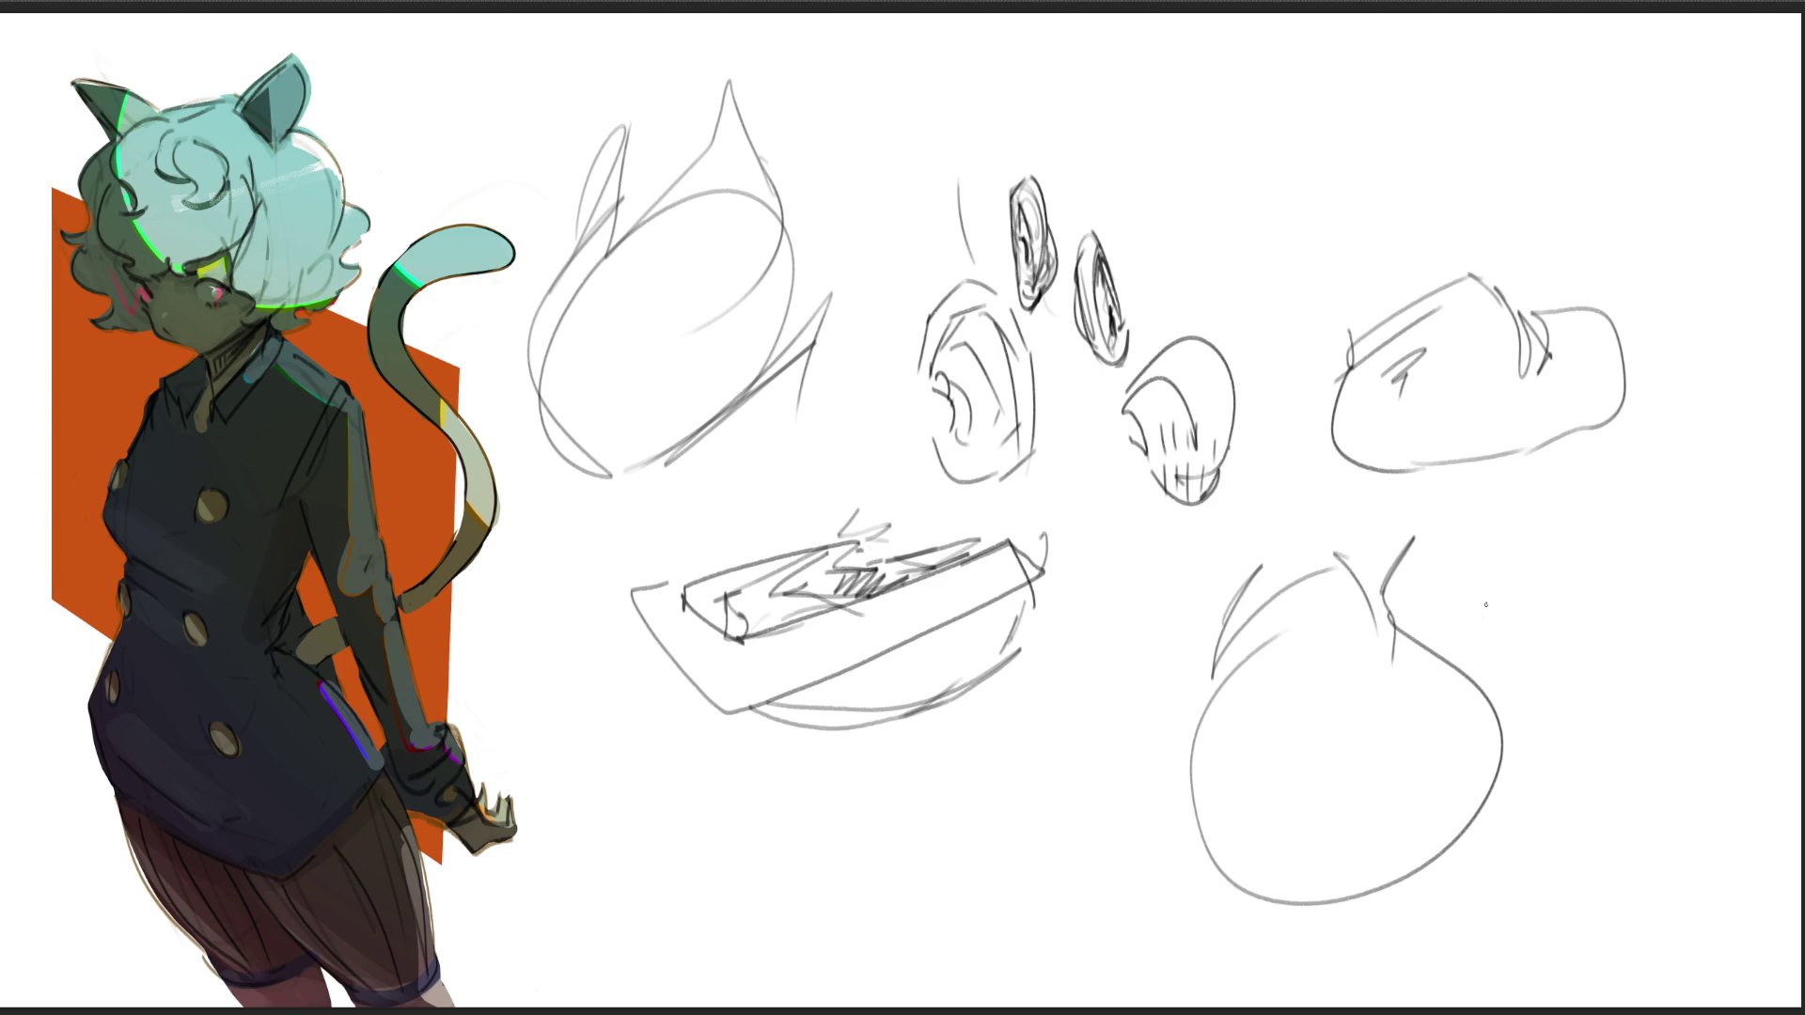
Step: Sketch a cube above the ears with top, front and vertical depth edges
drag(1178, 152, 1236, 200)
mouse_move(1140, 162)
mouse_down()
mouse_move(1335, 104)
mouse_move(1383, 129)
mouse_move(1222, 197)
mouse_move(1191, 188)
mouse_move(1209, 264)
mouse_up()
drag(1233, 200, 1271, 365)
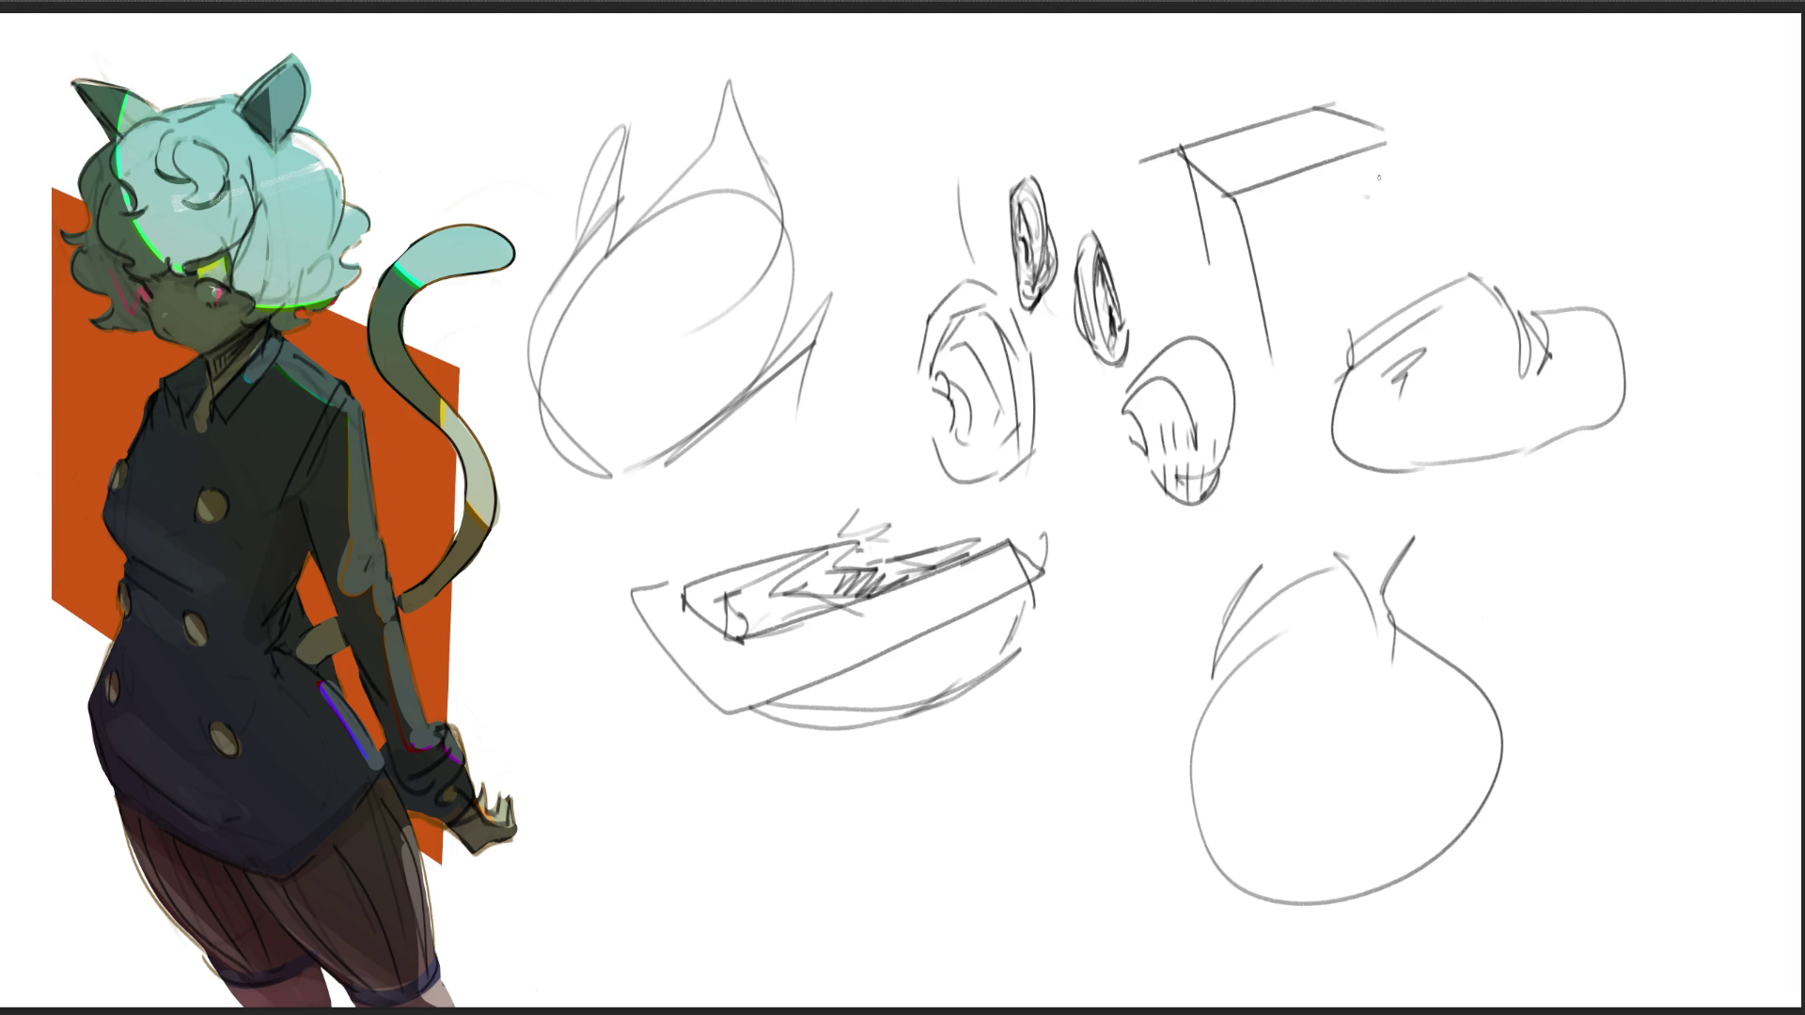
mouse_move(1205, 254)
mouse_down()
mouse_move(1269, 349)
mouse_move(1399, 284)
mouse_up()
drag(1400, 149, 1400, 250)
Step: Add construction lines to the teardrop and round blob, then erase everything to faint grey
drag(607, 246, 728, 403)
drag(625, 475, 766, 380)
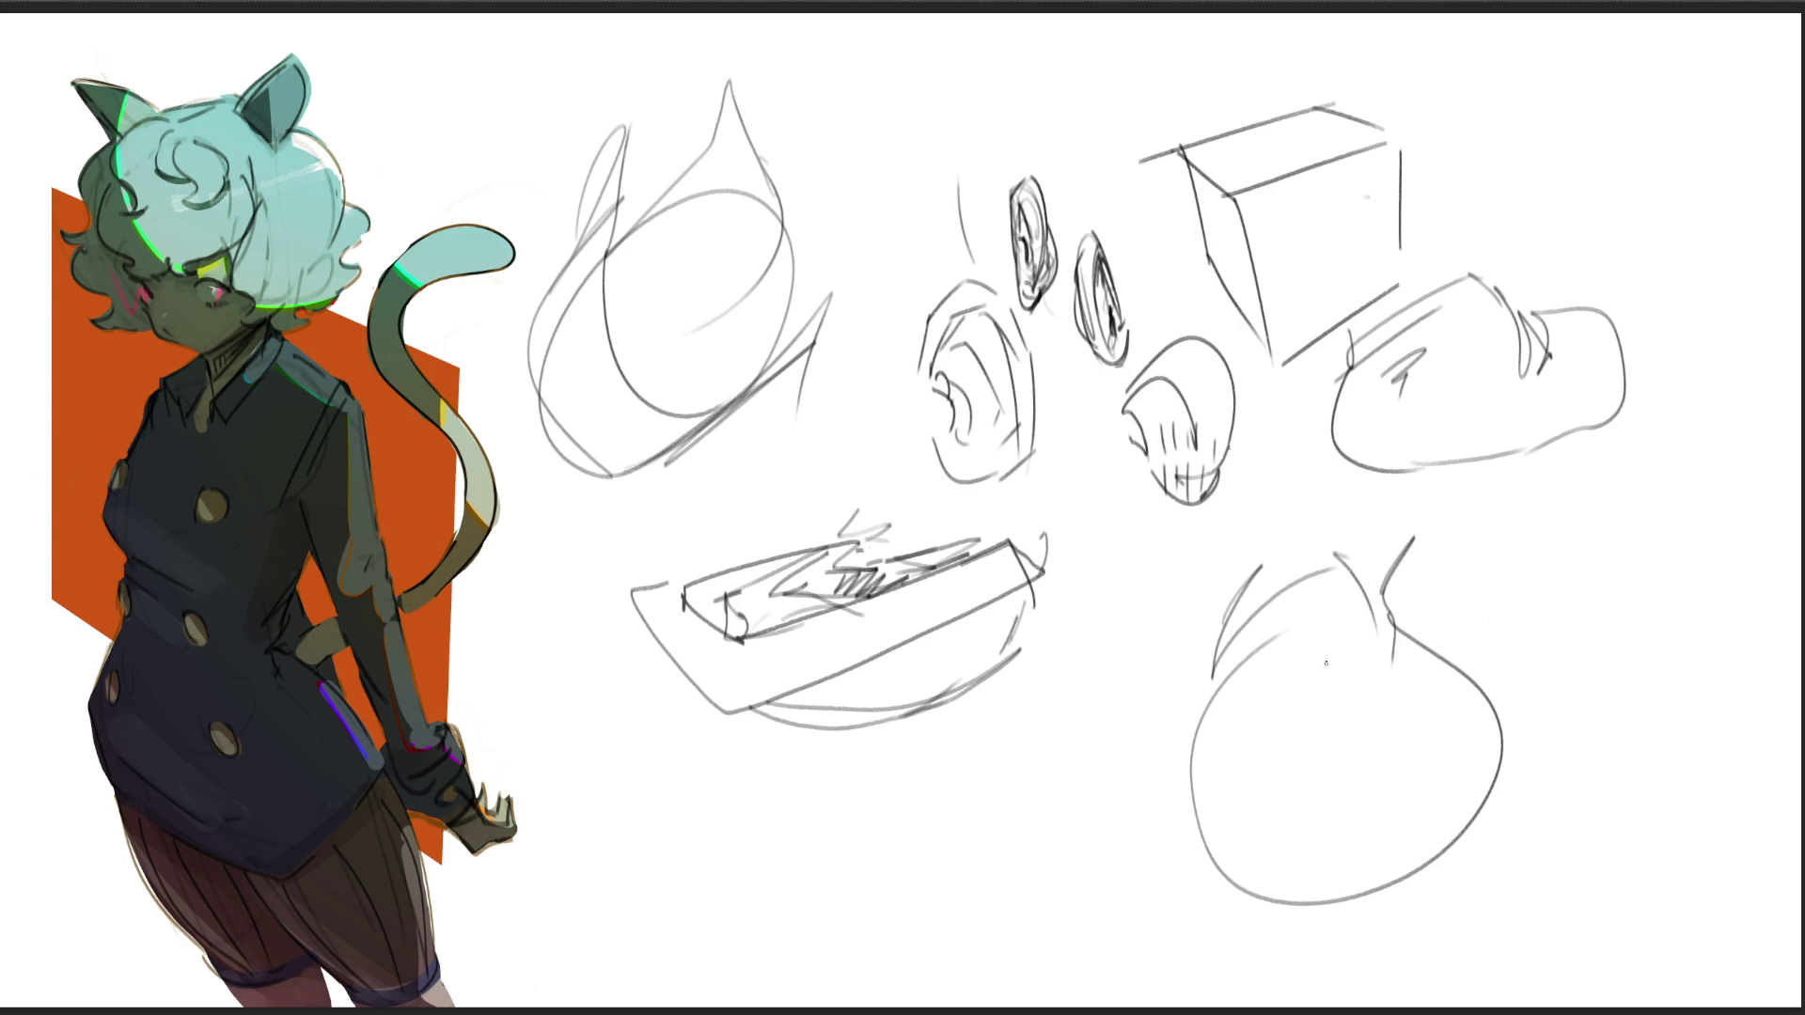
mouse_move(1332, 649)
mouse_down()
mouse_move(1309, 926)
mouse_move(1435, 818)
mouse_up()
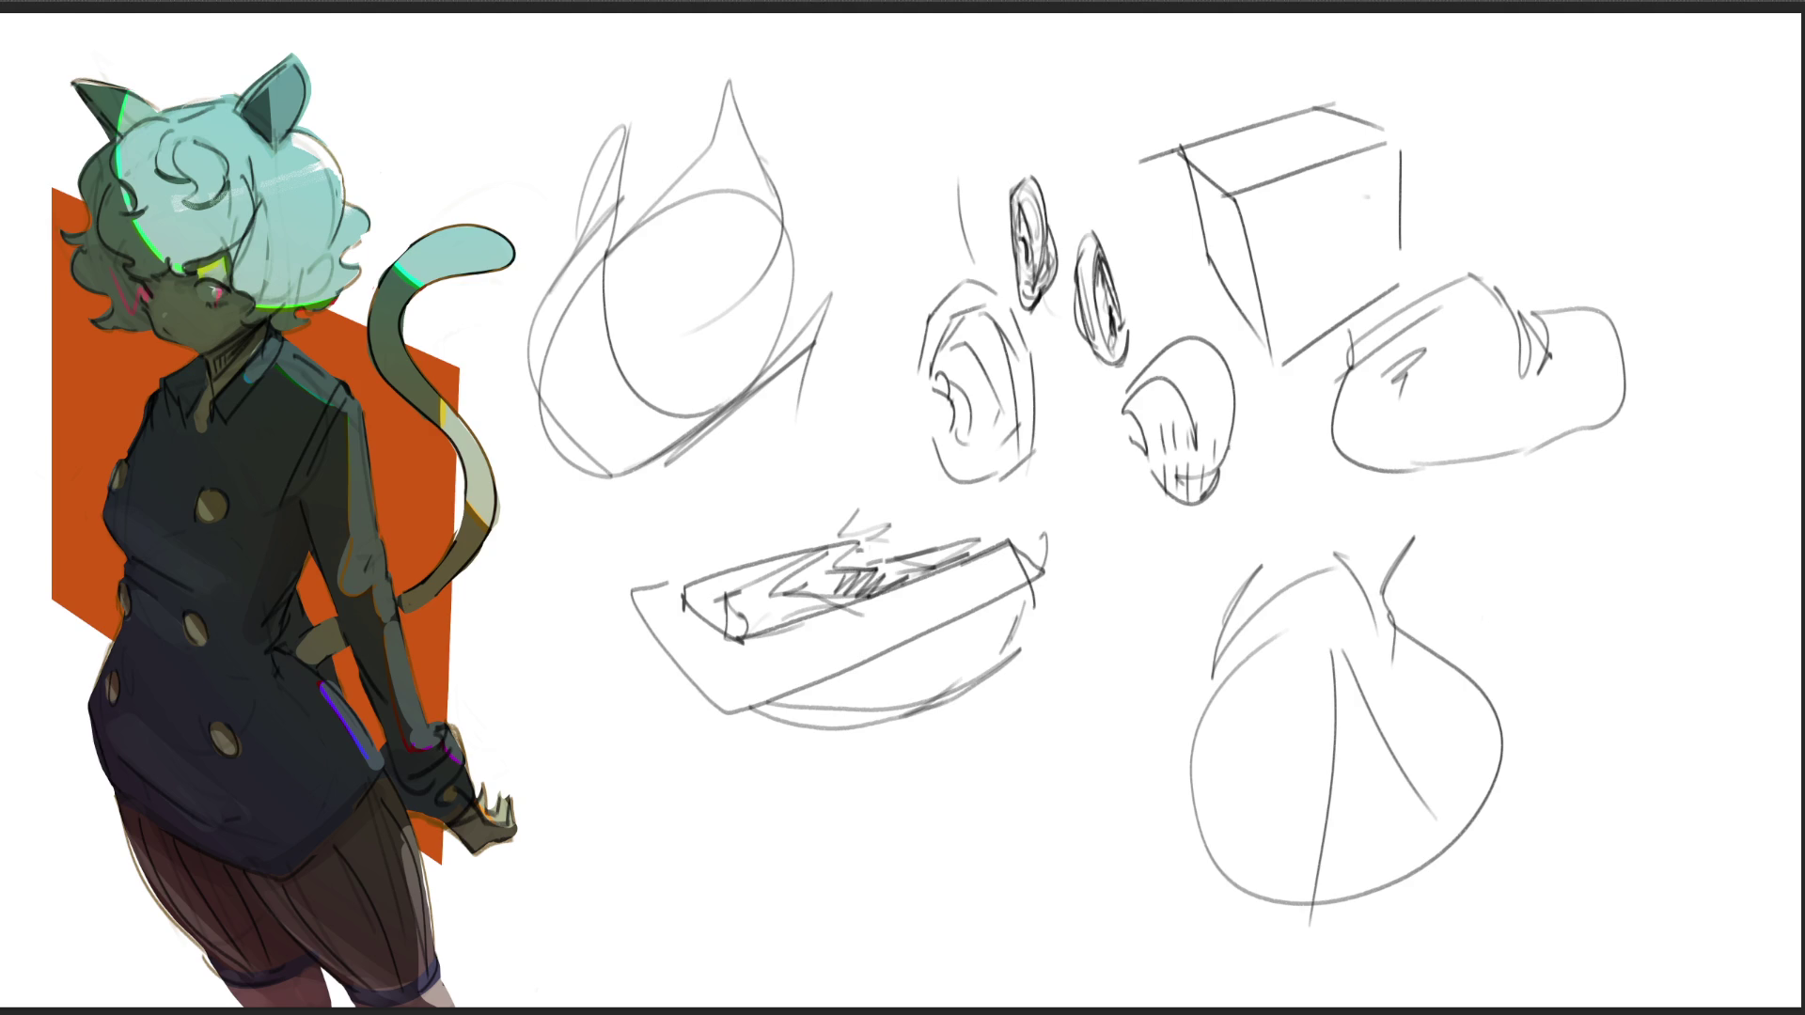
key(e)
mouse_move(1571, 463)
mouse_down()
mouse_move(604, 141)
mouse_move(1351, 669)
mouse_move(765, 241)
mouse_move(1148, 644)
mouse_move(705, 291)
mouse_move(1442, 501)
mouse_move(645, 652)
mouse_move(1358, 705)
mouse_move(1342, 673)
mouse_move(810, 611)
mouse_move(554, 520)
mouse_up()
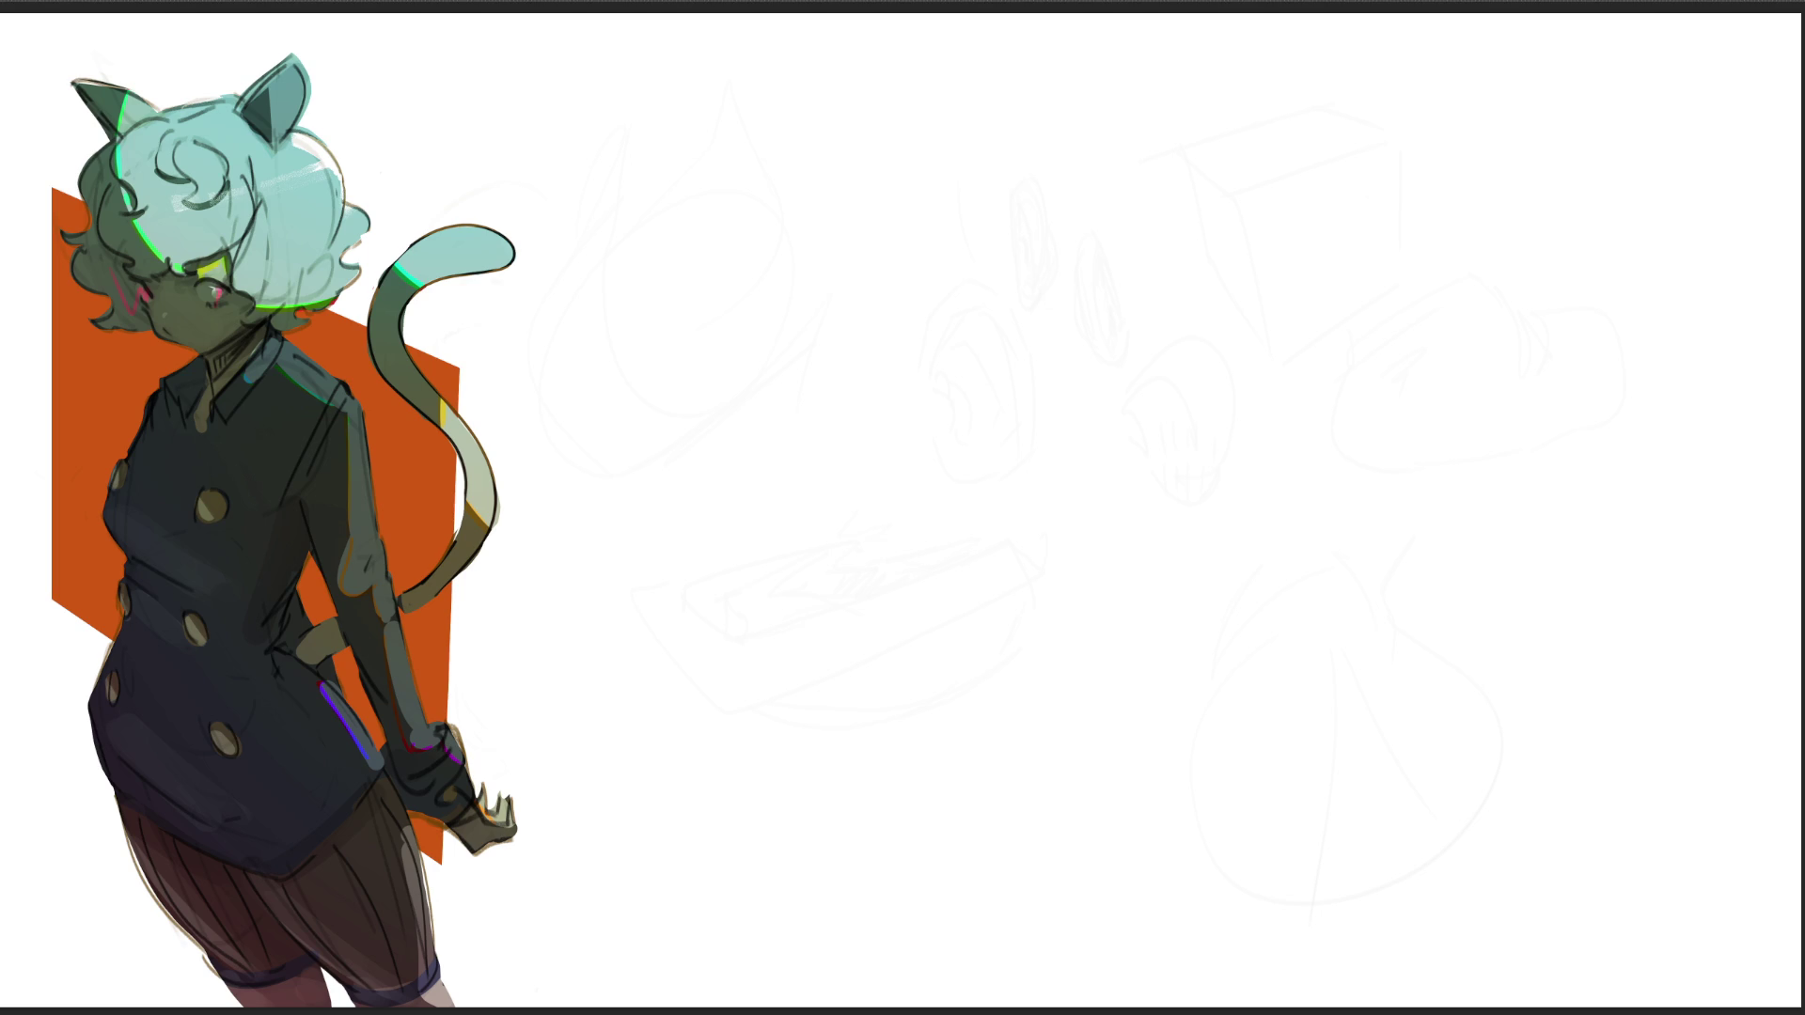
Step: Draw a figure's head with jaw, ear loop and chin, plus a neck-and-body gesture
mouse_move(1024, 139)
mouse_down()
mouse_move(1015, 200)
mouse_move(1122, 106)
mouse_move(1143, 252)
mouse_up()
mouse_move(1023, 282)
mouse_down()
mouse_move(1156, 174)
mouse_move(1061, 322)
mouse_up()
mouse_move(1039, 179)
mouse_down()
mouse_move(1033, 193)
mouse_move(1026, 167)
mouse_up()
mouse_move(1092, 143)
mouse_down()
mouse_move(1115, 179)
mouse_move(1045, 219)
mouse_move(1040, 175)
mouse_move(1063, 155)
mouse_up()
mouse_move(1105, 105)
mouse_down()
mouse_move(1107, 218)
mouse_move(1059, 280)
mouse_up()
drag(1159, 236, 1175, 261)
mouse_move(1176, 263)
mouse_down()
mouse_move(1114, 305)
mouse_move(1184, 301)
mouse_move(1147, 403)
mouse_up()
drag(724, 940, 1231, 412)
Step: Scale the gesture figure down with Ctrl+T and move it into the upper middle
key(ctrl+t)
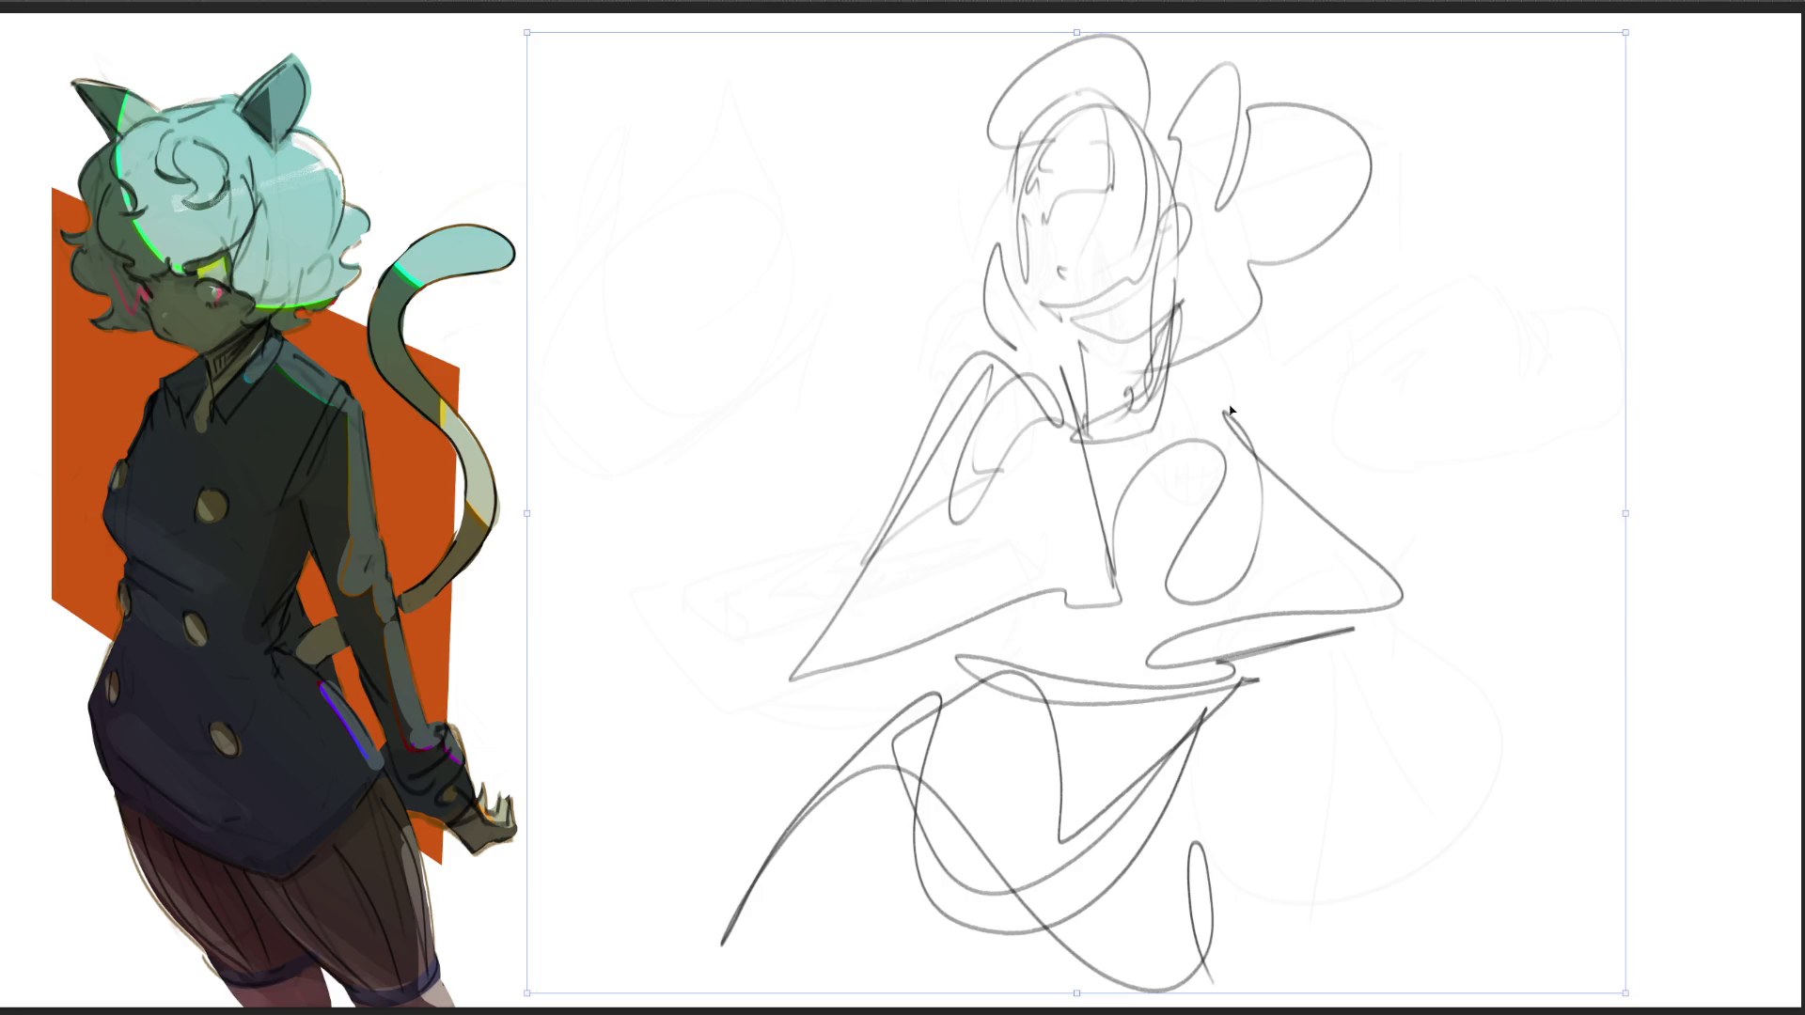
drag(1628, 508, 1289, 508)
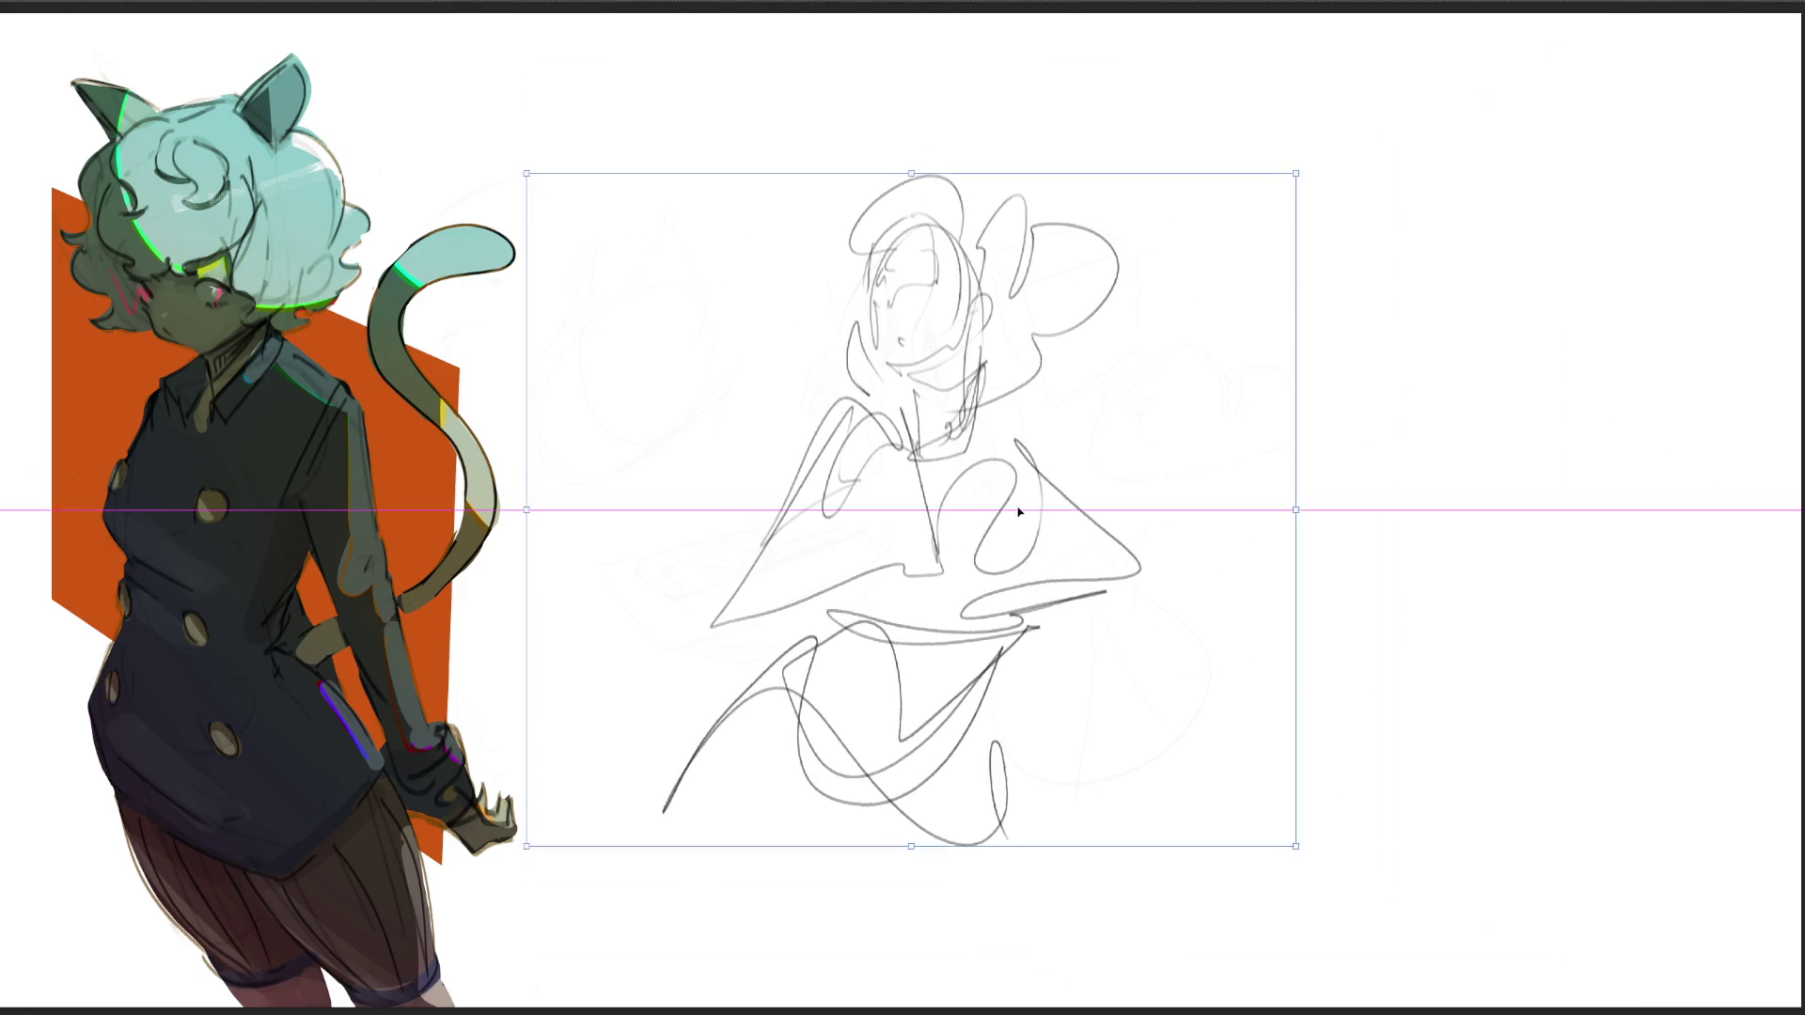
drag(1032, 527, 990, 458)
mouse_move(1256, 403)
mouse_down()
mouse_move(1072, 407)
mouse_move(1130, 314)
mouse_up()
key(Return)
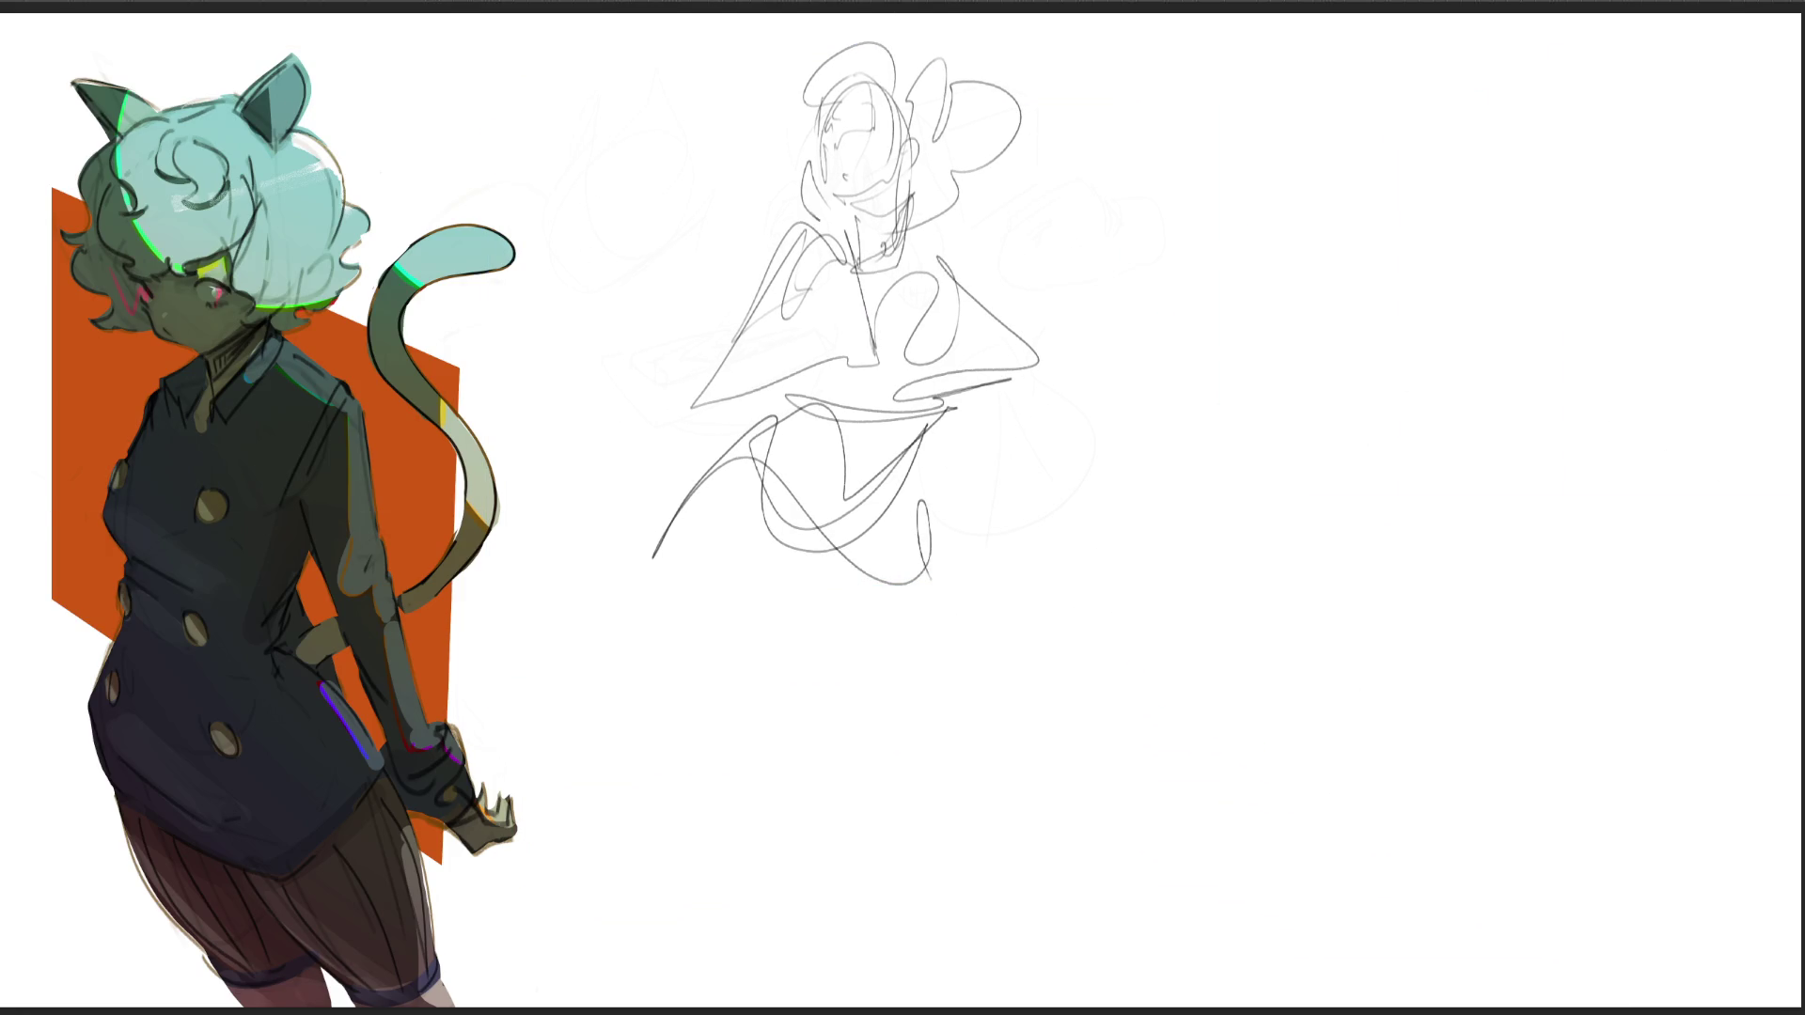
Step: Draw the small figure's hip curve and extend its legs downward
drag(663, 594, 846, 736)
mouse_move(799, 696)
mouse_down()
mouse_move(835, 568)
mouse_move(907, 748)
mouse_move(800, 704)
mouse_move(815, 776)
mouse_move(659, 832)
mouse_move(846, 659)
mouse_move(894, 559)
mouse_up()
drag(712, 661, 773, 886)
drag(854, 789, 805, 994)
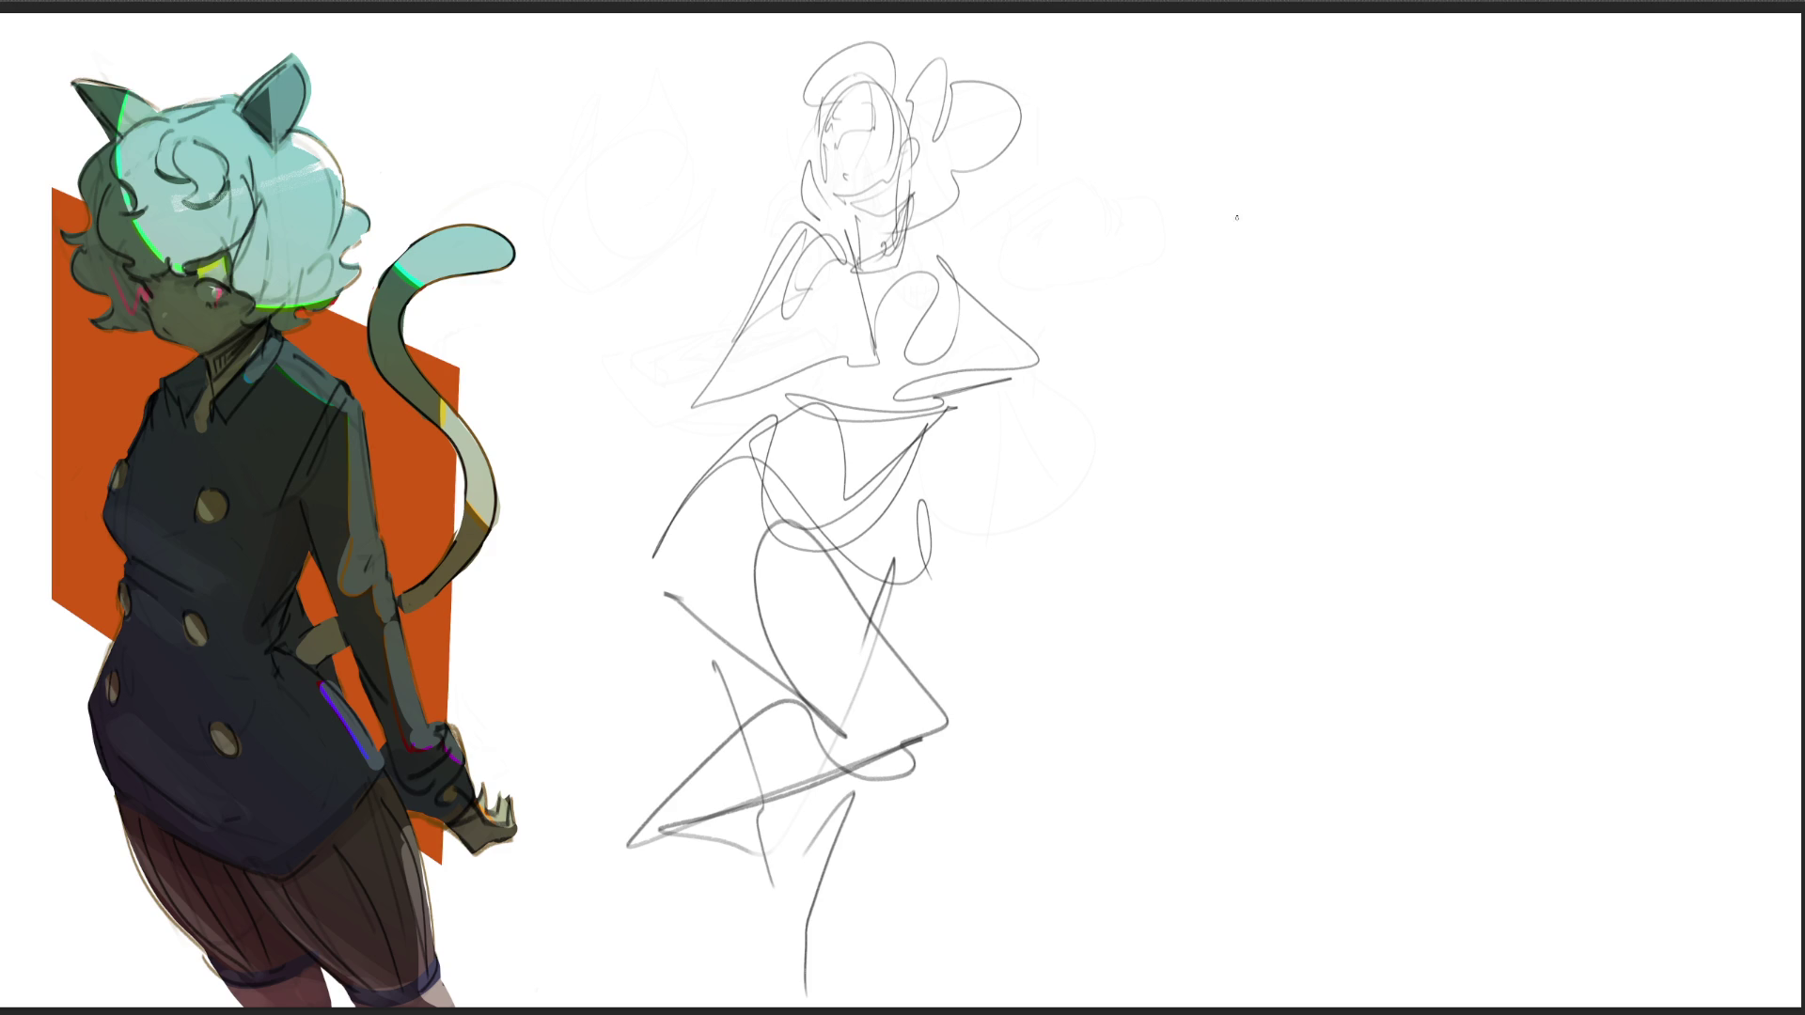
Step: Start a large bent-over figure at upper right with a pointed arch and back line
mouse_move(1215, 255)
mouse_down()
mouse_move(1322, 145)
mouse_move(1247, 278)
mouse_up()
mouse_move(1322, 137)
mouse_down()
mouse_move(1220, 339)
mouse_move(1298, 234)
mouse_up()
mouse_move(1283, 237)
mouse_down()
mouse_move(1396, 80)
mouse_move(1516, 202)
mouse_up()
drag(1453, 123, 1515, 202)
mouse_move(1394, 85)
mouse_down()
mouse_move(1434, 103)
mouse_move(1499, 222)
mouse_move(1231, 296)
mouse_move(1407, 273)
mouse_move(1462, 350)
mouse_up()
drag(1451, 255, 1473, 369)
mouse_move(1513, 290)
mouse_down()
mouse_move(1488, 367)
mouse_move(1568, 233)
mouse_move(1492, 118)
mouse_move(1568, 453)
mouse_up()
drag(1591, 276, 1530, 543)
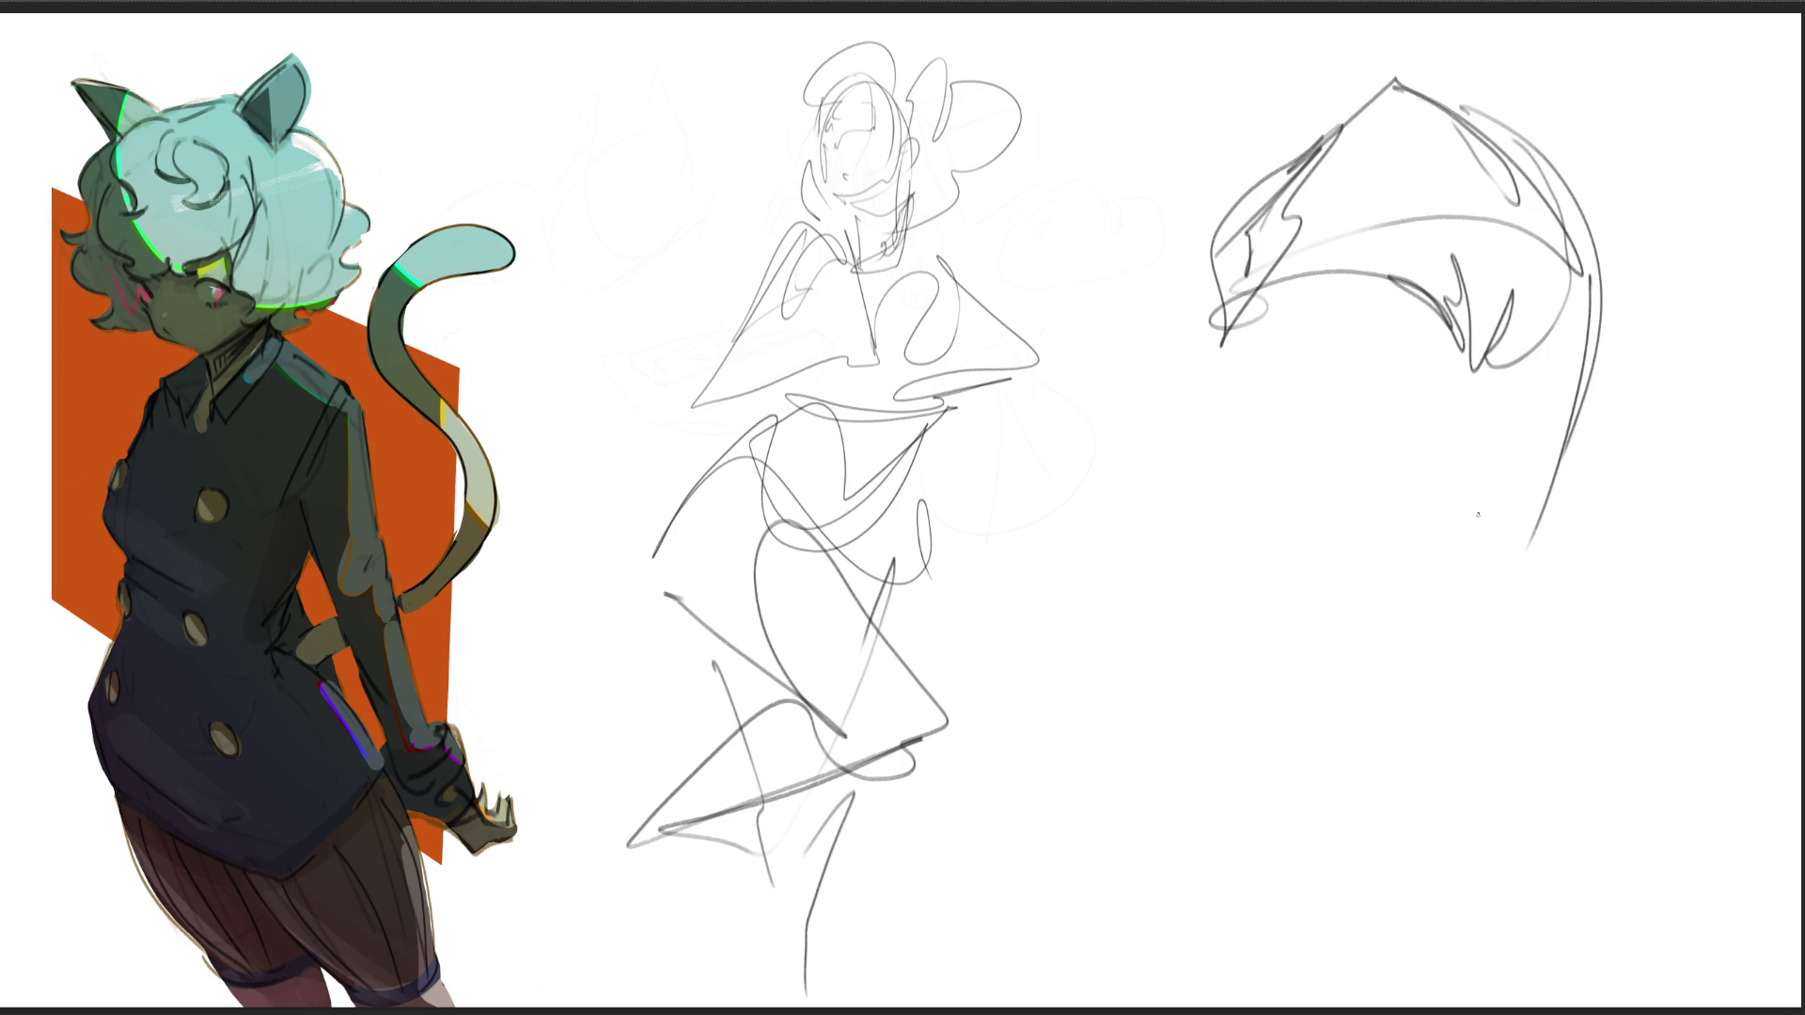
drag(1530, 282, 1402, 588)
mouse_move(1582, 195)
mouse_down()
mouse_move(1604, 242)
mouse_move(1605, 454)
mouse_up()
mouse_move(1613, 372)
mouse_down()
mouse_move(1504, 703)
mouse_move(1464, 766)
mouse_up()
Step: Add the bent figure's pocket, long leg line, arm diagonal, hatching and left side
mouse_move(1416, 700)
mouse_down()
mouse_move(1421, 750)
mouse_move(1520, 757)
mouse_up()
mouse_move(1601, 619)
mouse_down()
mouse_move(1579, 653)
mouse_move(1532, 1009)
mouse_up()
drag(1416, 844, 1457, 1006)
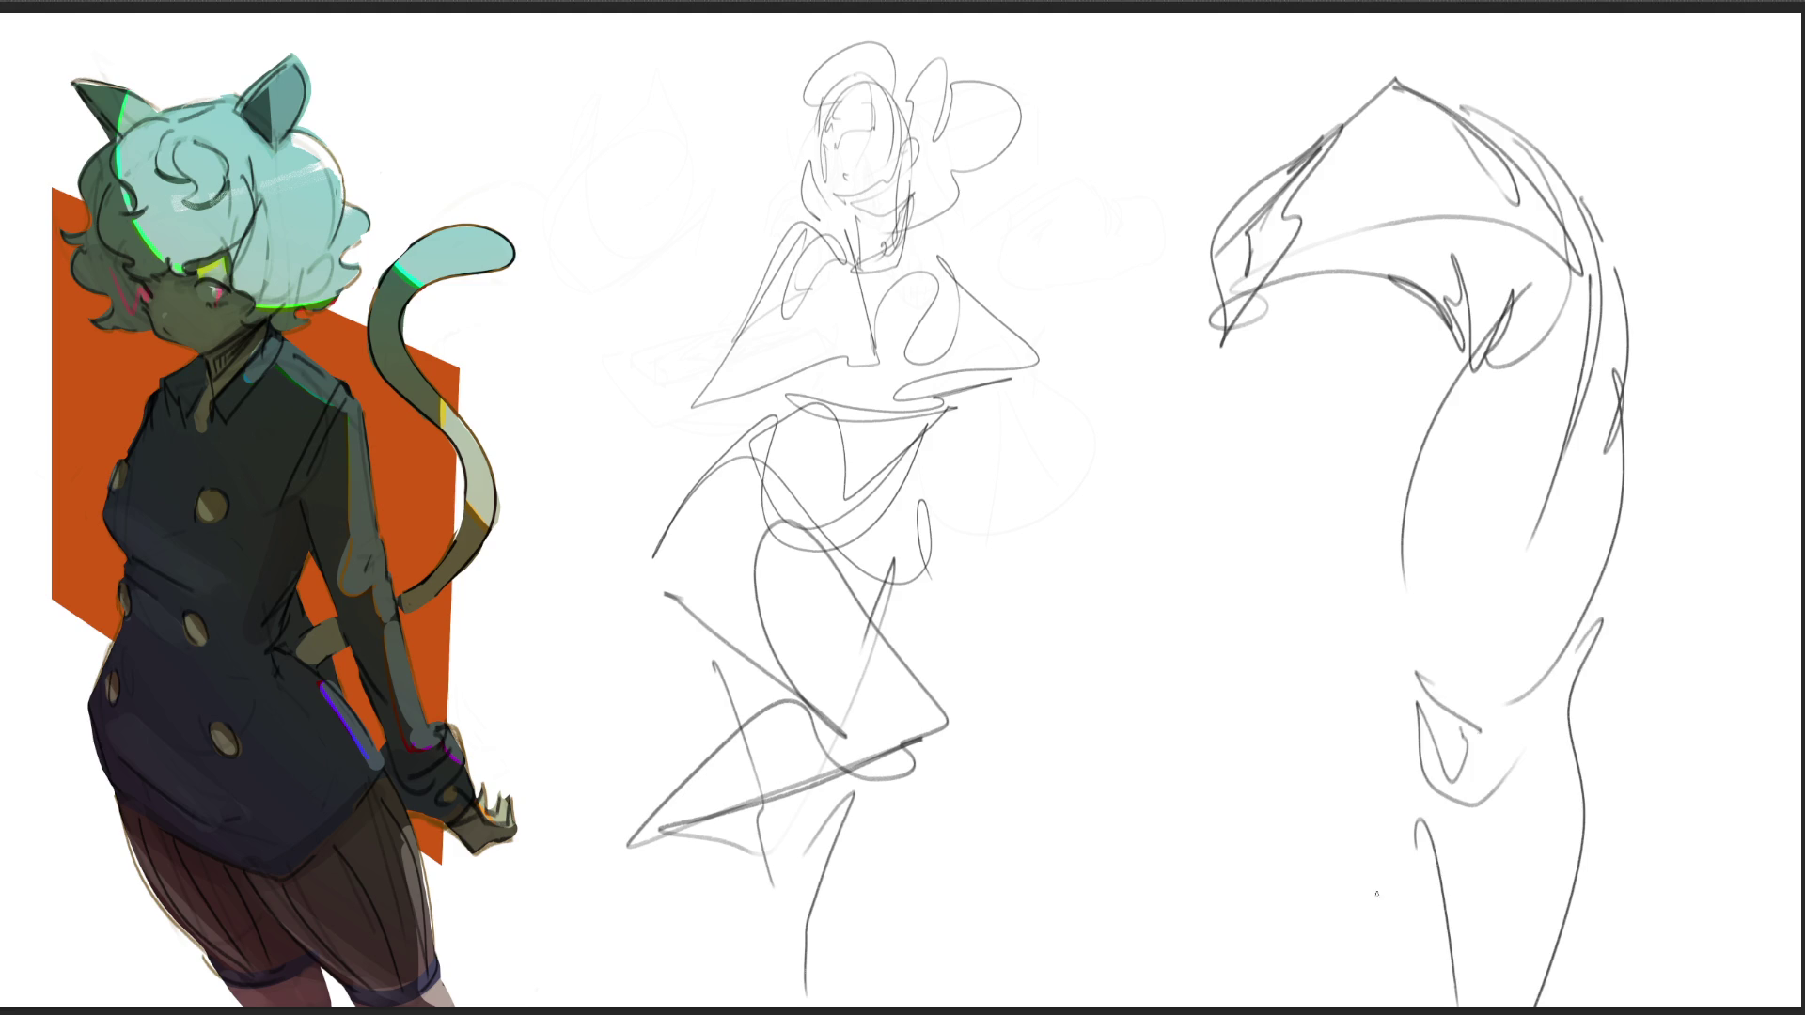
drag(1269, 249, 1145, 455)
mouse_move(1222, 315)
mouse_down()
mouse_move(1438, 376)
mouse_move(1410, 438)
mouse_up()
mouse_move(1438, 376)
mouse_down()
mouse_move(1354, 593)
mouse_move(1152, 574)
mouse_move(1096, 480)
mouse_move(1145, 694)
mouse_up()
mouse_move(1102, 603)
mouse_down()
mouse_move(1128, 470)
mouse_move(1307, 658)
mouse_move(1053, 658)
mouse_move(988, 612)
mouse_move(1198, 500)
mouse_move(1213, 772)
mouse_up()
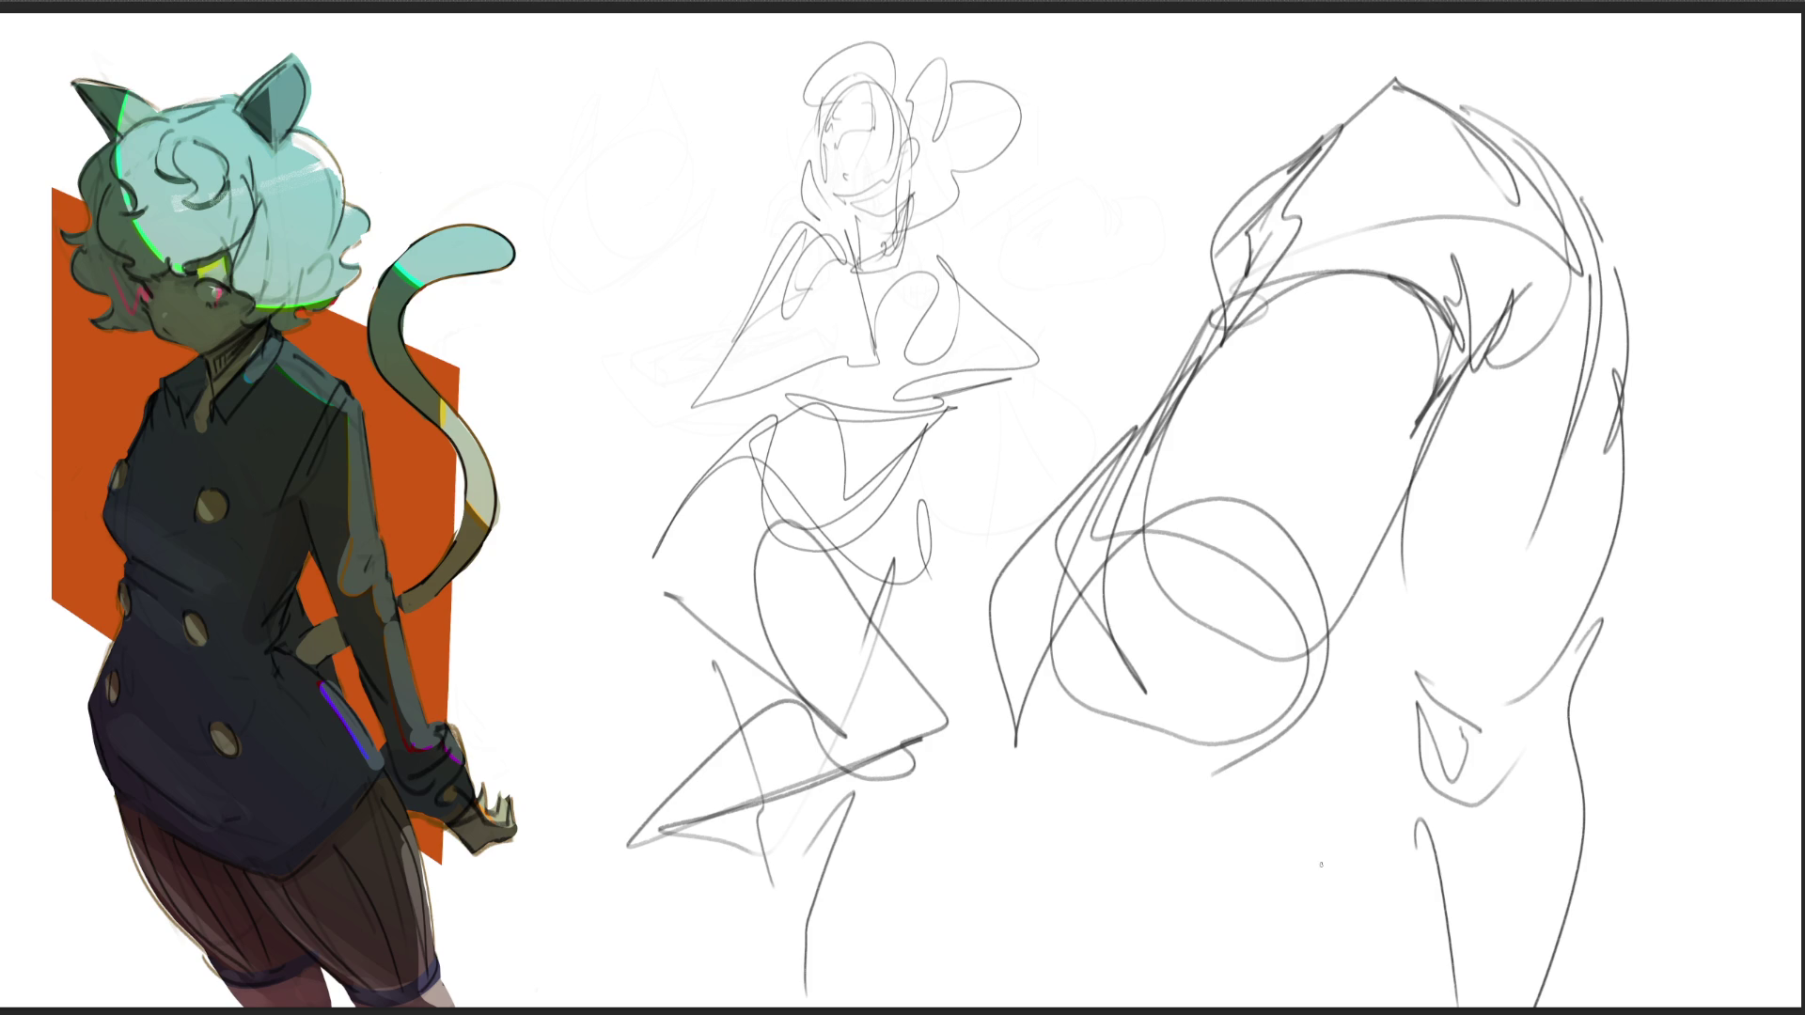
Step: Scale both gesture figures down toward the lower left with Ctrl+T and confirm
key(ctrl+t)
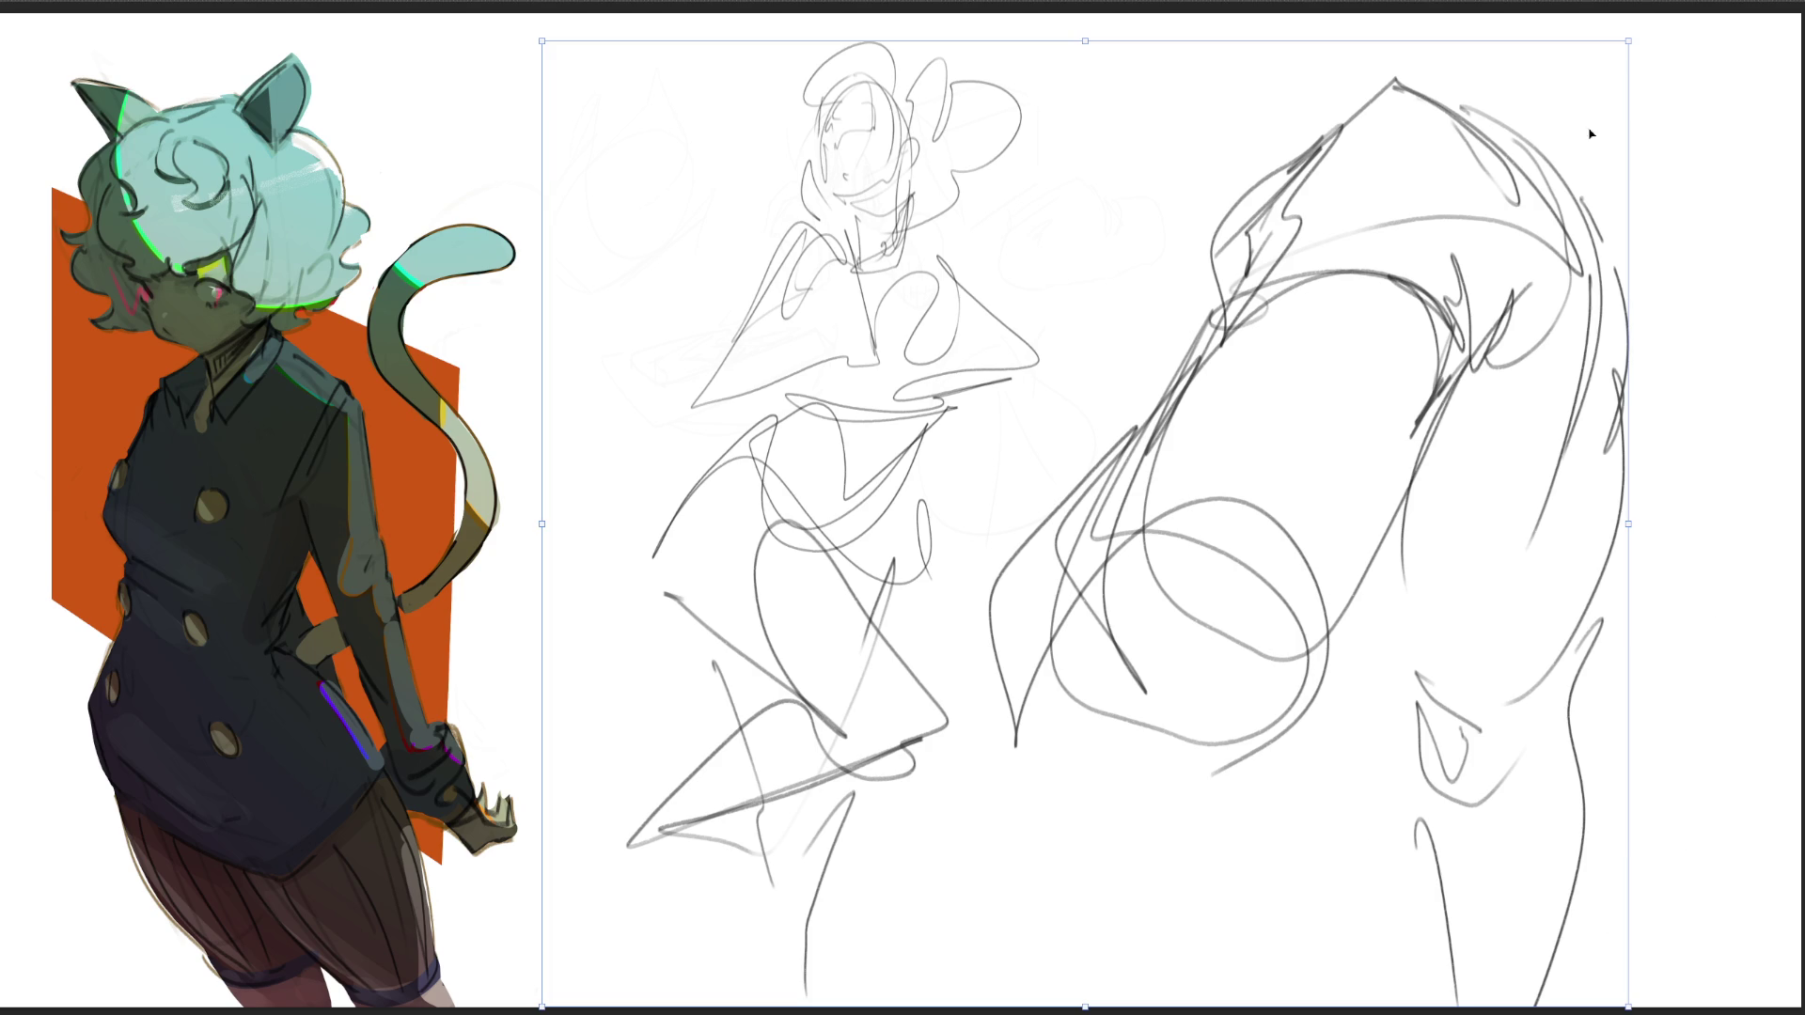
mouse_move(1626, 42)
mouse_down()
mouse_move(1466, 169)
mouse_move(866, 452)
mouse_up()
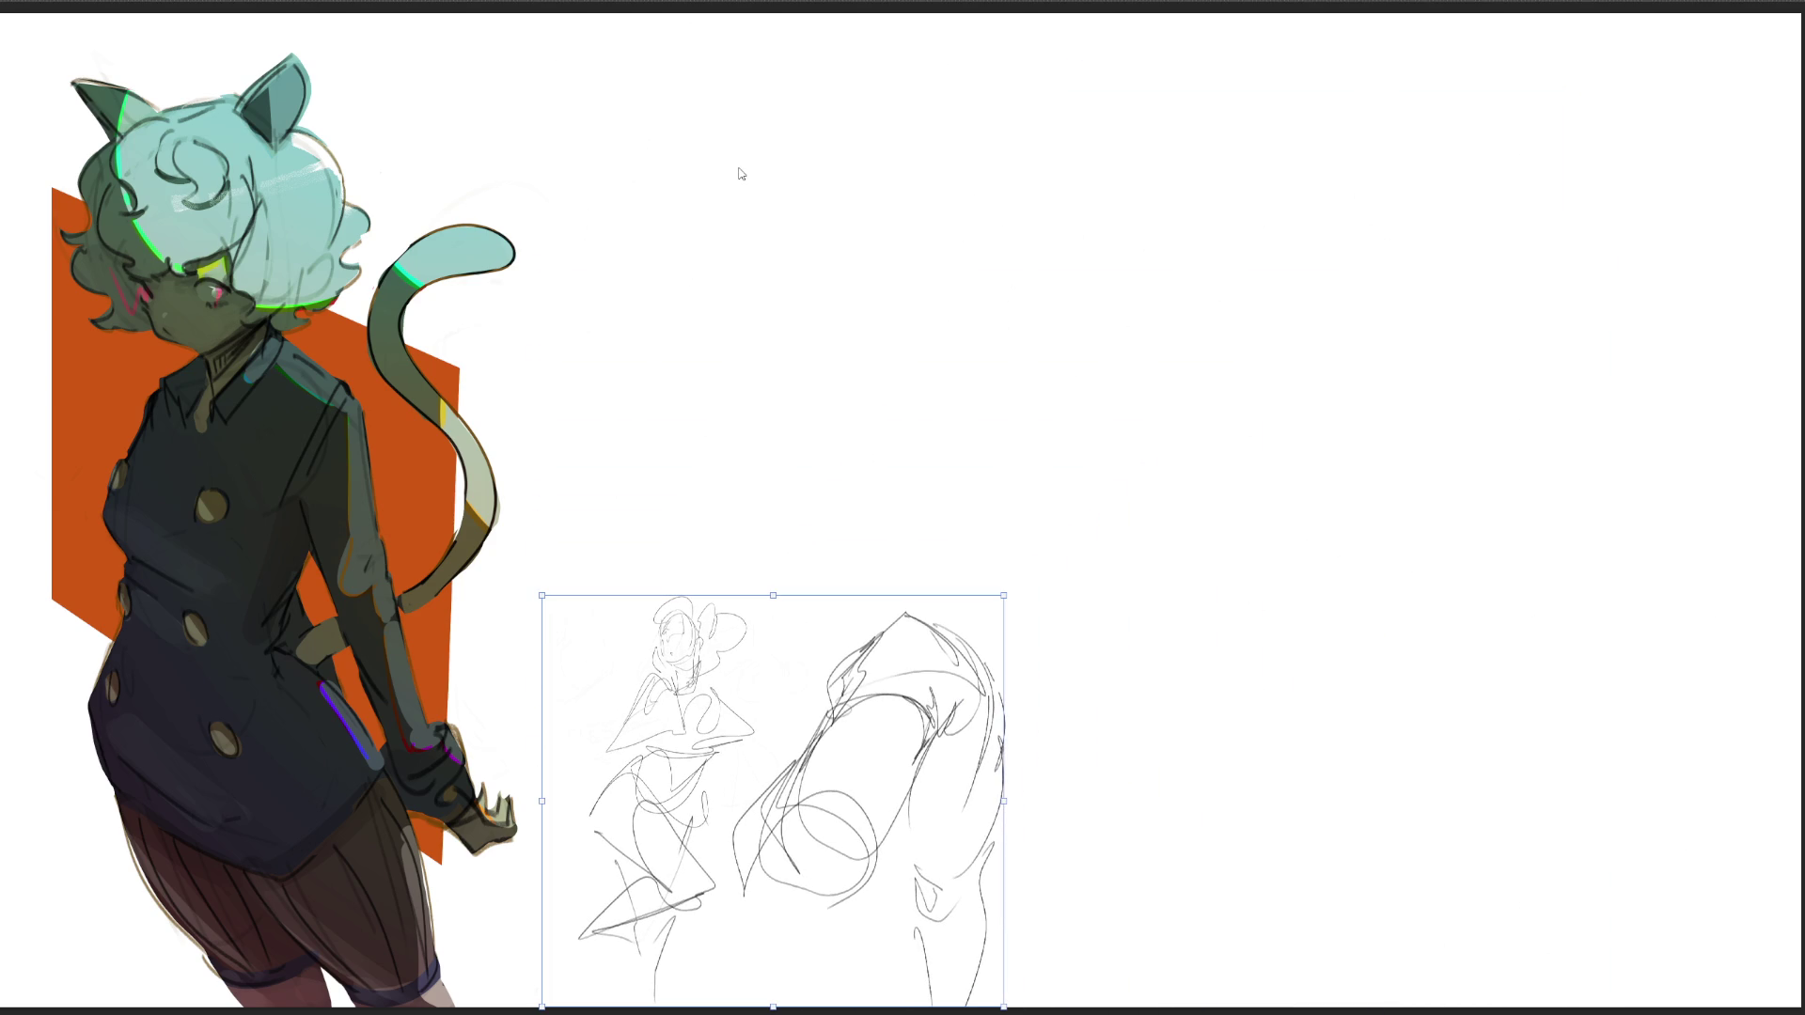
key(Return)
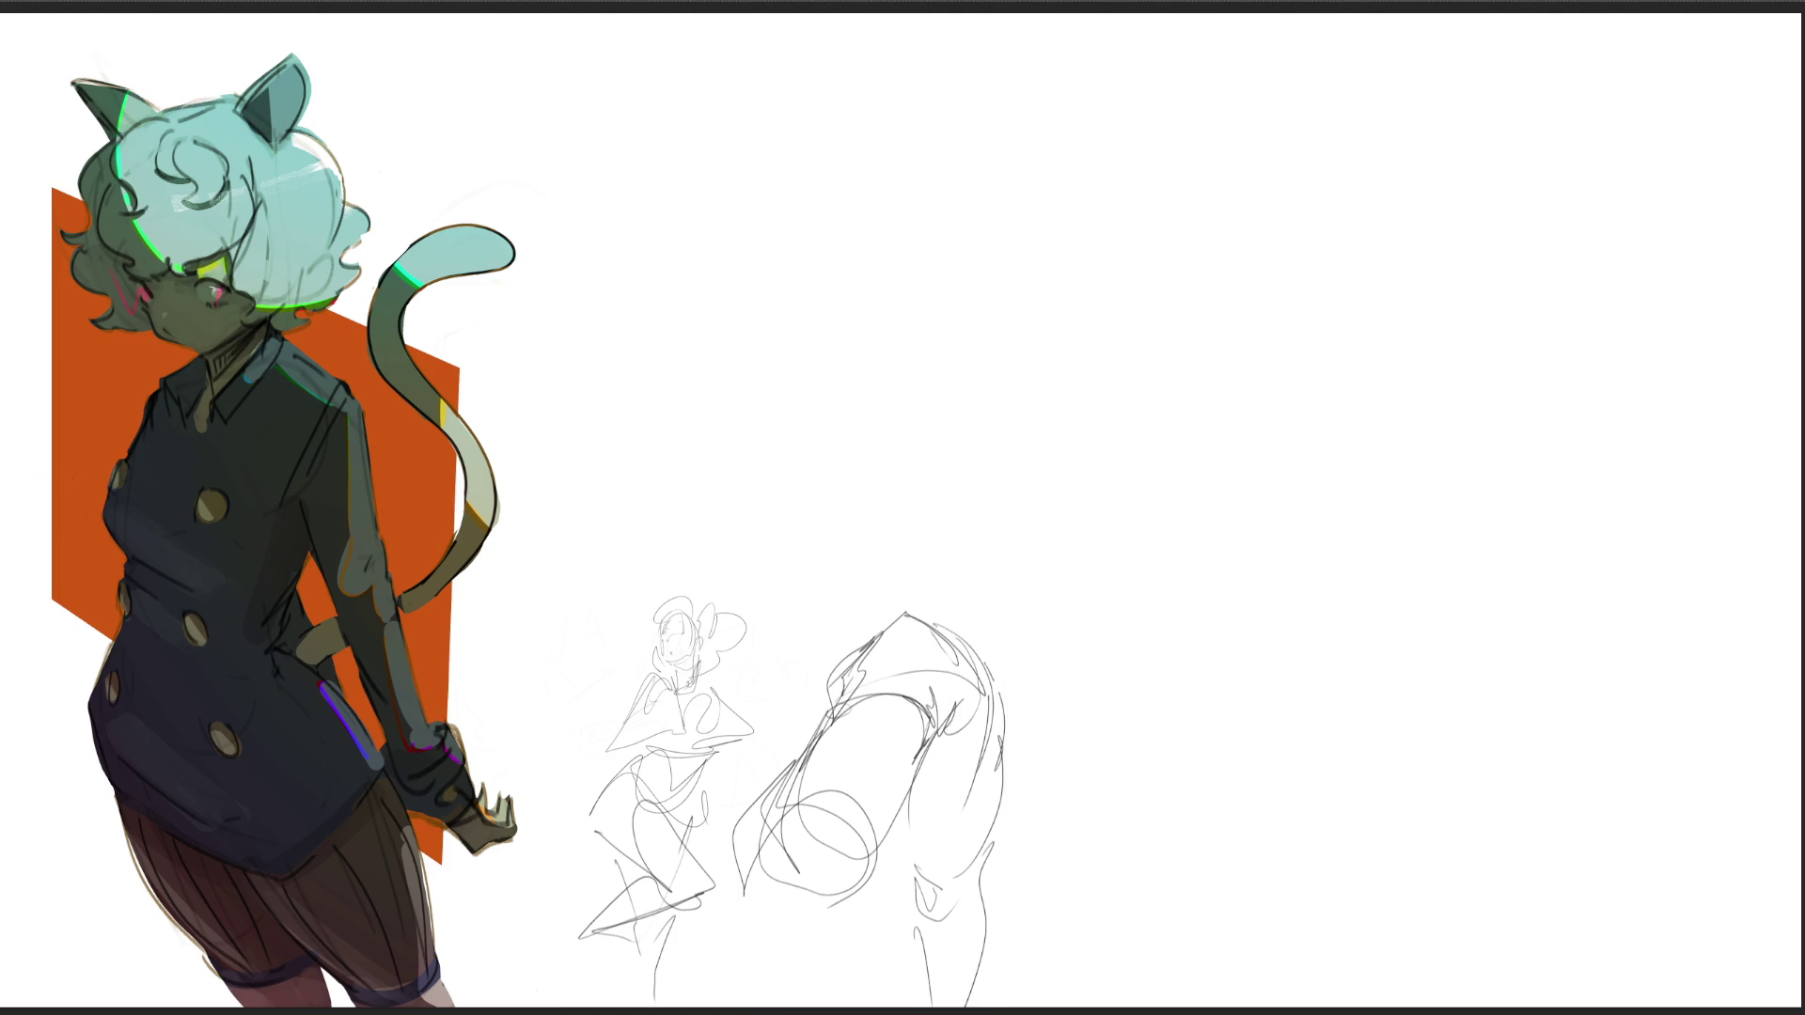
Step: Rough in a large figure's head and torso at top centre
drag(931, 53, 840, 127)
mouse_move(931, 53)
mouse_down()
mouse_move(969, 107)
mouse_move(963, 141)
mouse_up()
drag(886, 108, 826, 155)
mouse_move(926, 80)
mouse_down()
mouse_move(855, 186)
mouse_move(924, 83)
mouse_up()
drag(917, 89, 943, 160)
drag(963, 71, 971, 116)
mouse_move(951, 64)
mouse_down()
mouse_move(996, 118)
mouse_move(984, 169)
mouse_up()
drag(987, 166, 943, 188)
drag(880, 200, 987, 163)
Step: Add the lower torso, side contours, inner lines and a zigzag below
mouse_move(983, 127)
mouse_down()
mouse_move(981, 160)
mouse_move(1027, 177)
mouse_up()
mouse_move(954, 94)
mouse_down()
mouse_move(980, 117)
mouse_move(955, 90)
mouse_move(909, 135)
mouse_up()
drag(893, 72, 886, 103)
drag(883, 15, 888, 81)
drag(955, 15, 944, 75)
mouse_move(922, 231)
mouse_down()
mouse_move(894, 252)
mouse_move(957, 191)
mouse_move(868, 229)
mouse_move(967, 191)
mouse_move(926, 262)
mouse_move(1021, 200)
mouse_move(1057, 267)
mouse_up()
Step: Sketch the hip arch and a long looping leg extending down-right to the foot
mouse_move(1072, 255)
mouse_down()
mouse_move(1090, 170)
mouse_move(1087, 230)
mouse_move(1024, 255)
mouse_up()
drag(1093, 175, 1081, 282)
mouse_move(959, 299)
mouse_down()
mouse_move(1039, 293)
mouse_move(994, 365)
mouse_move(954, 508)
mouse_move(879, 404)
mouse_move(992, 367)
mouse_move(1072, 475)
mouse_move(954, 559)
mouse_move(989, 639)
mouse_move(1104, 414)
mouse_move(1211, 688)
mouse_up()
drag(979, 587, 1179, 780)
mouse_move(1220, 705)
mouse_down()
mouse_move(1295, 852)
mouse_move(1281, 957)
mouse_up()
drag(1171, 801, 1303, 987)
drag(1244, 914, 1303, 979)
drag(1034, 741, 1109, 821)
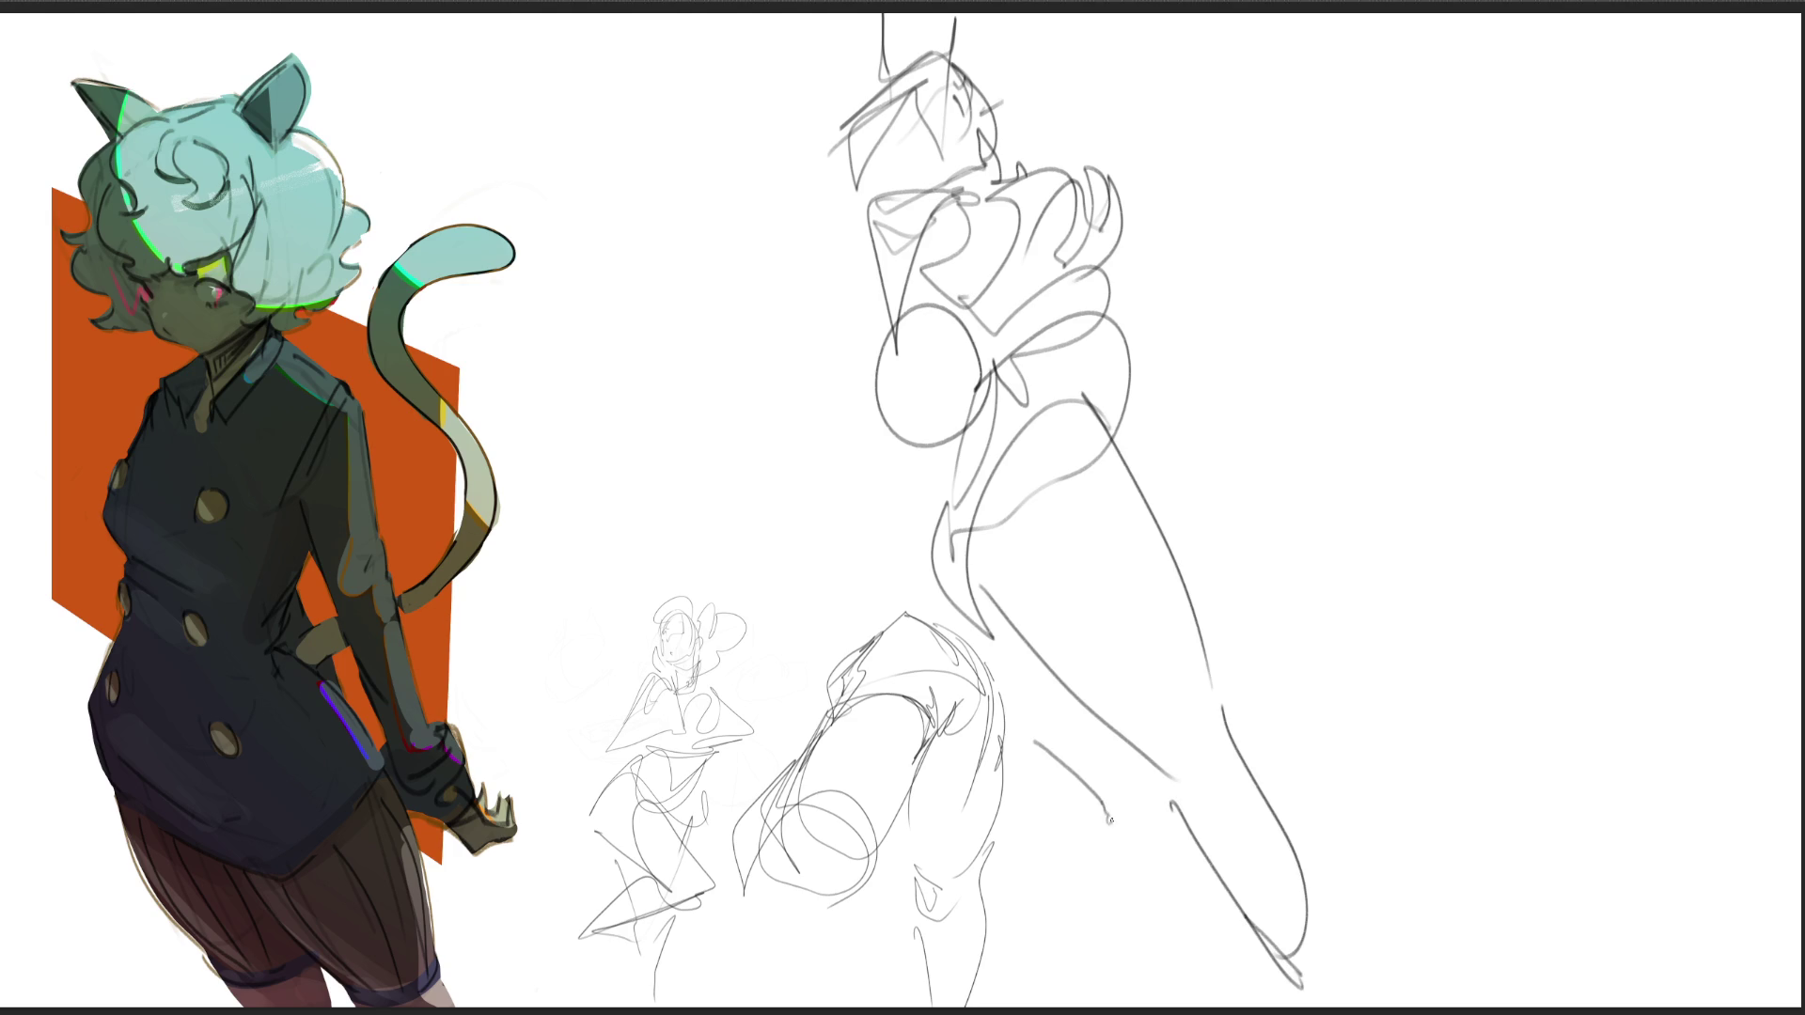
Step: Draw the arms, the right hand gripping a sword and its blade, then mirror the canvas
mouse_move(785, 200)
mouse_down()
mouse_move(846, 308)
mouse_move(893, 327)
mouse_move(797, 224)
mouse_up()
mouse_move(820, 186)
mouse_down()
mouse_move(786, 259)
mouse_move(801, 201)
mouse_move(810, 225)
mouse_up()
mouse_move(1128, 275)
mouse_down()
mouse_move(1148, 279)
mouse_move(1117, 316)
mouse_move(1297, 324)
mouse_up()
mouse_move(1132, 342)
mouse_down()
mouse_move(1319, 331)
mouse_move(1368, 296)
mouse_up()
mouse_move(1318, 344)
mouse_down()
mouse_move(1333, 351)
mouse_move(1398, 273)
mouse_up()
mouse_move(1372, 290)
mouse_down()
mouse_move(1438, 239)
mouse_move(1368, 310)
mouse_move(1265, 353)
mouse_move(1238, 437)
mouse_up()
mouse_move(1287, 362)
mouse_down()
mouse_move(1283, 578)
mouse_move(1309, 612)
mouse_up()
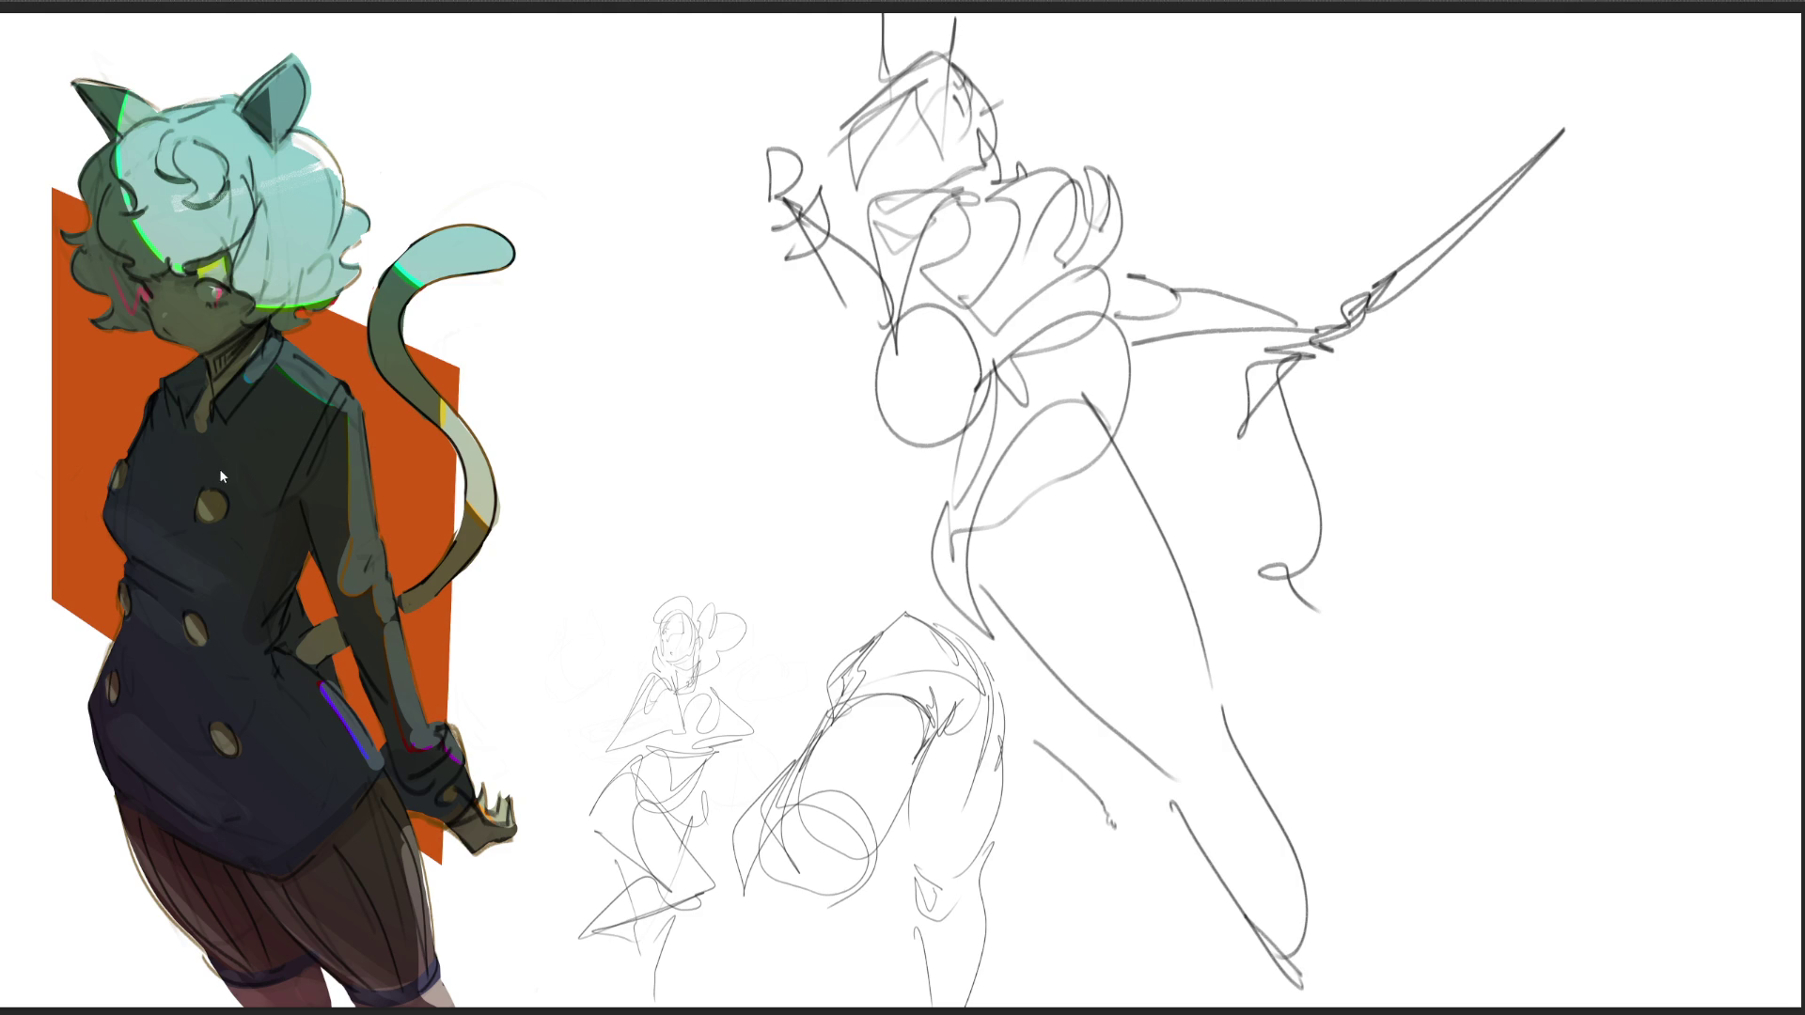
key(m)
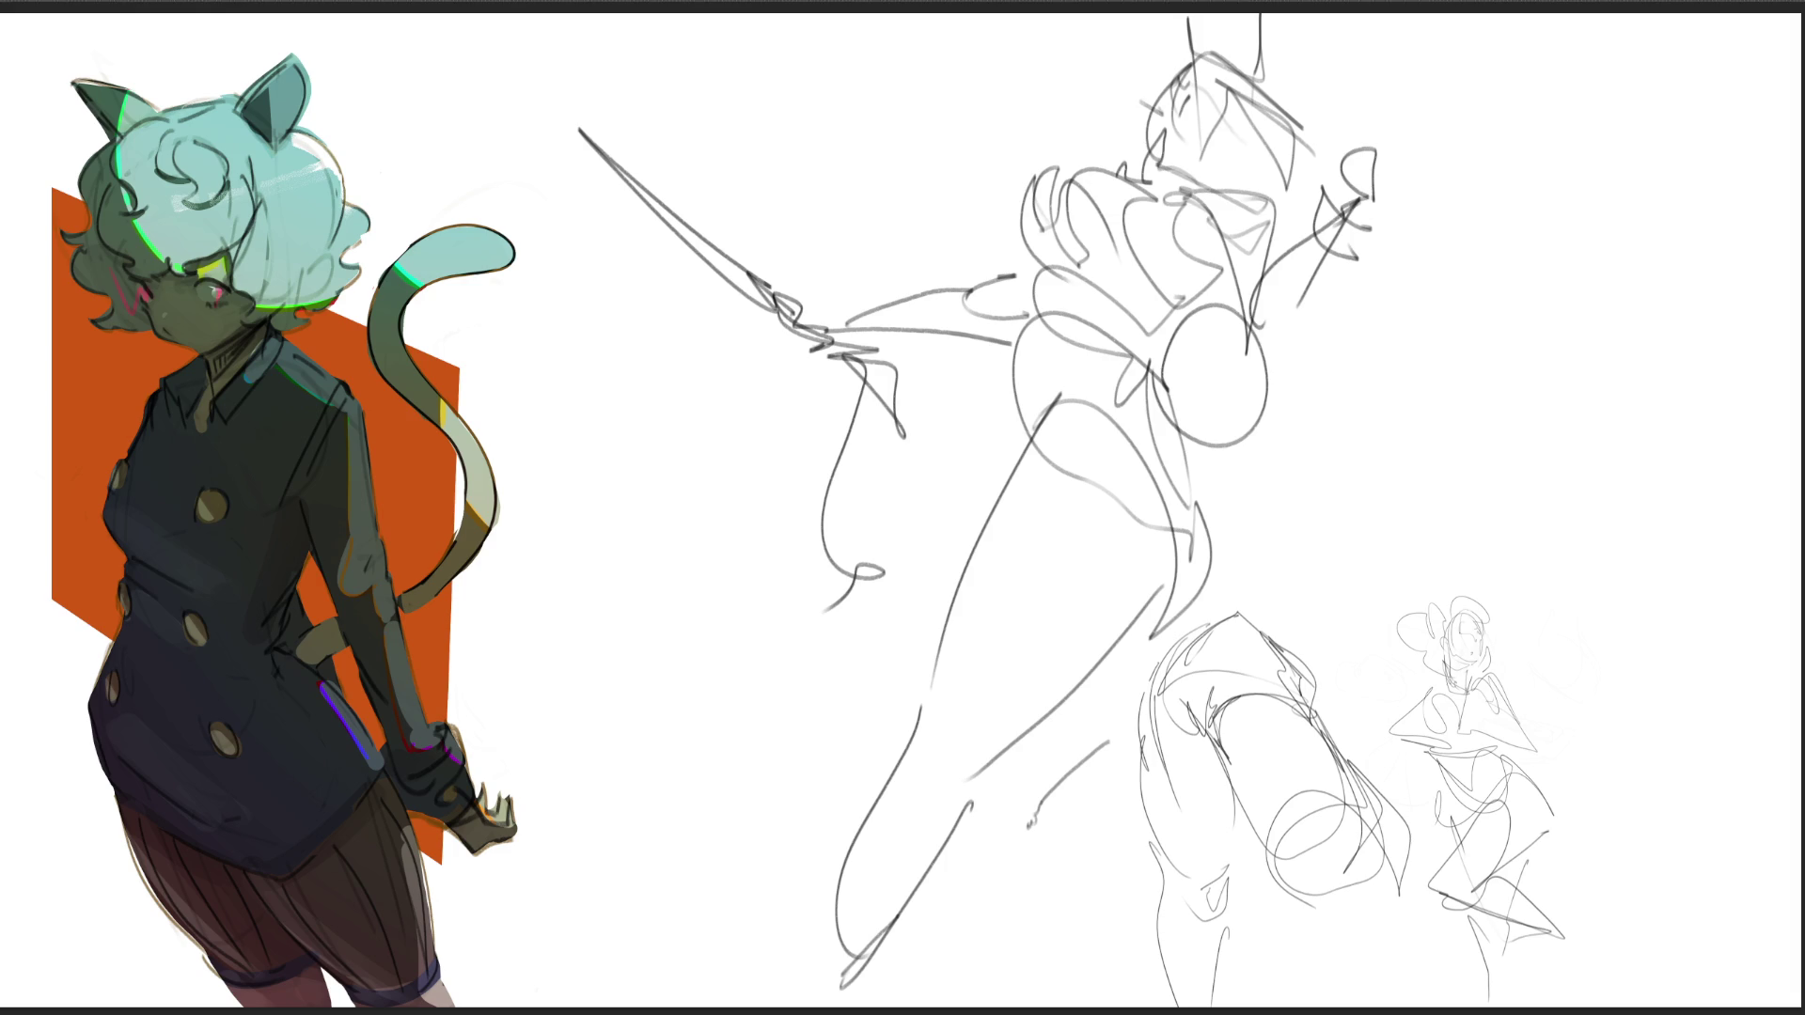
Step: Lighten the big sword figure with a large soft eraser, then start a dark head line
key(e)
mouse_move(1420, 198)
mouse_down()
mouse_move(867, 790)
mouse_move(843, 302)
mouse_move(1297, 181)
mouse_move(1137, 785)
mouse_up()
key(e)
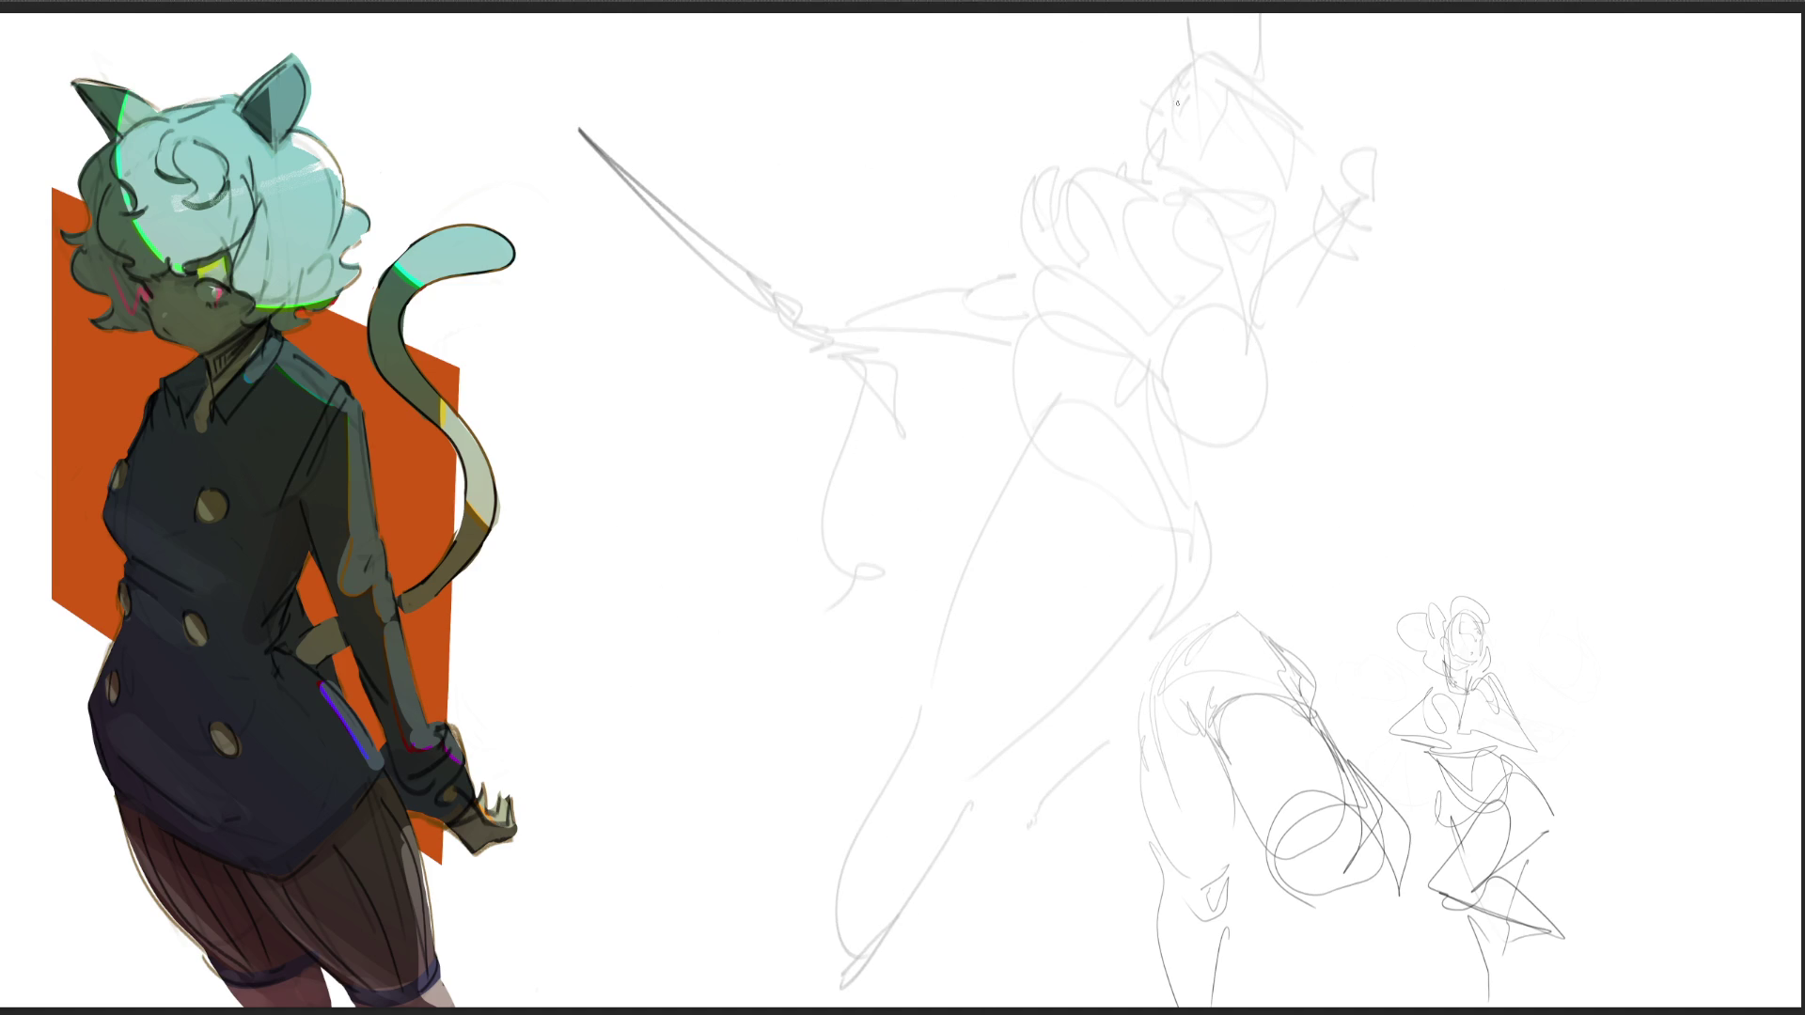
mouse_move(1180, 113)
mouse_down()
mouse_move(1186, 93)
mouse_move(1139, 184)
mouse_move(1162, 171)
mouse_move(1124, 176)
mouse_move(1146, 126)
mouse_up()
Step: Redraw the face contour, head side, hat edges, eye detail and chin mark in dark line
key(ctrl+z)
mouse_move(1181, 68)
mouse_down()
mouse_move(1154, 131)
mouse_move(1213, 51)
mouse_up()
key(ctrl+z)
key(ctrl+z)
mouse_move(1146, 128)
mouse_down()
mouse_move(1186, 66)
mouse_move(1192, 160)
mouse_up()
drag(1182, 161, 1236, 192)
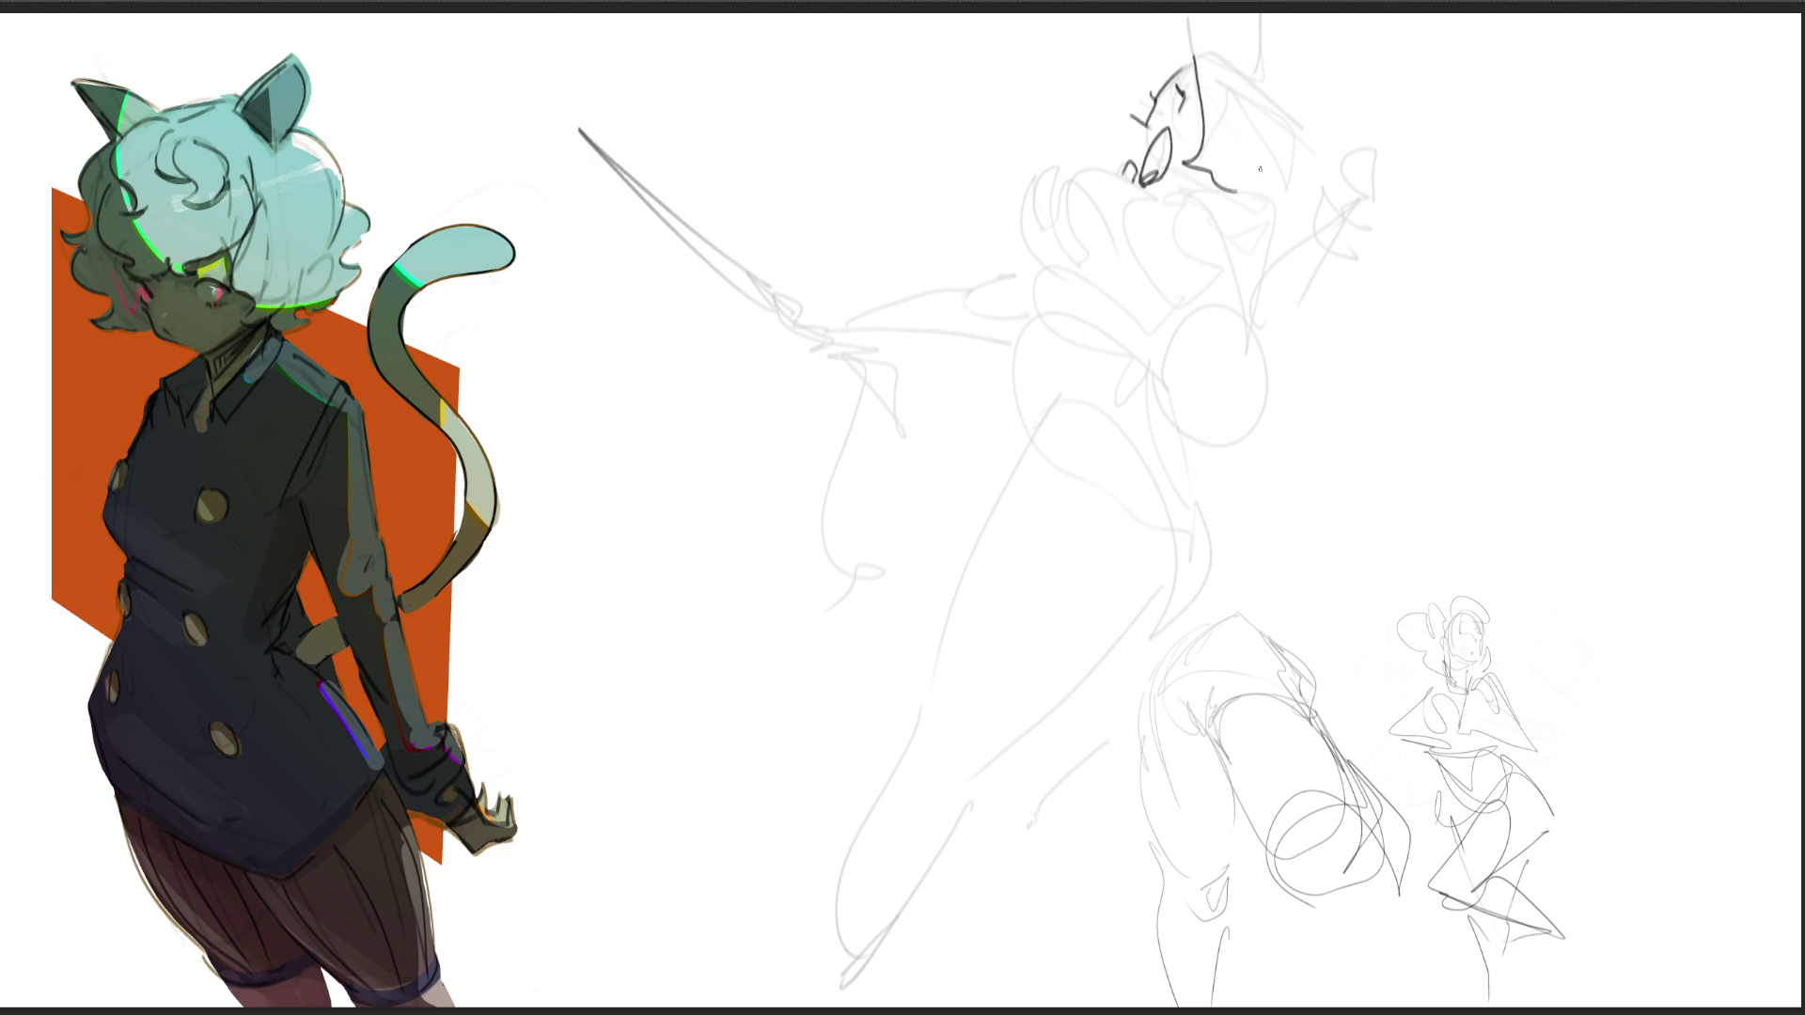
mouse_move(1192, 59)
mouse_down()
mouse_move(1255, 57)
mouse_move(1307, 188)
mouse_up()
drag(1267, 191, 1283, 199)
drag(1191, 58, 1162, 84)
drag(1122, 160, 1135, 166)
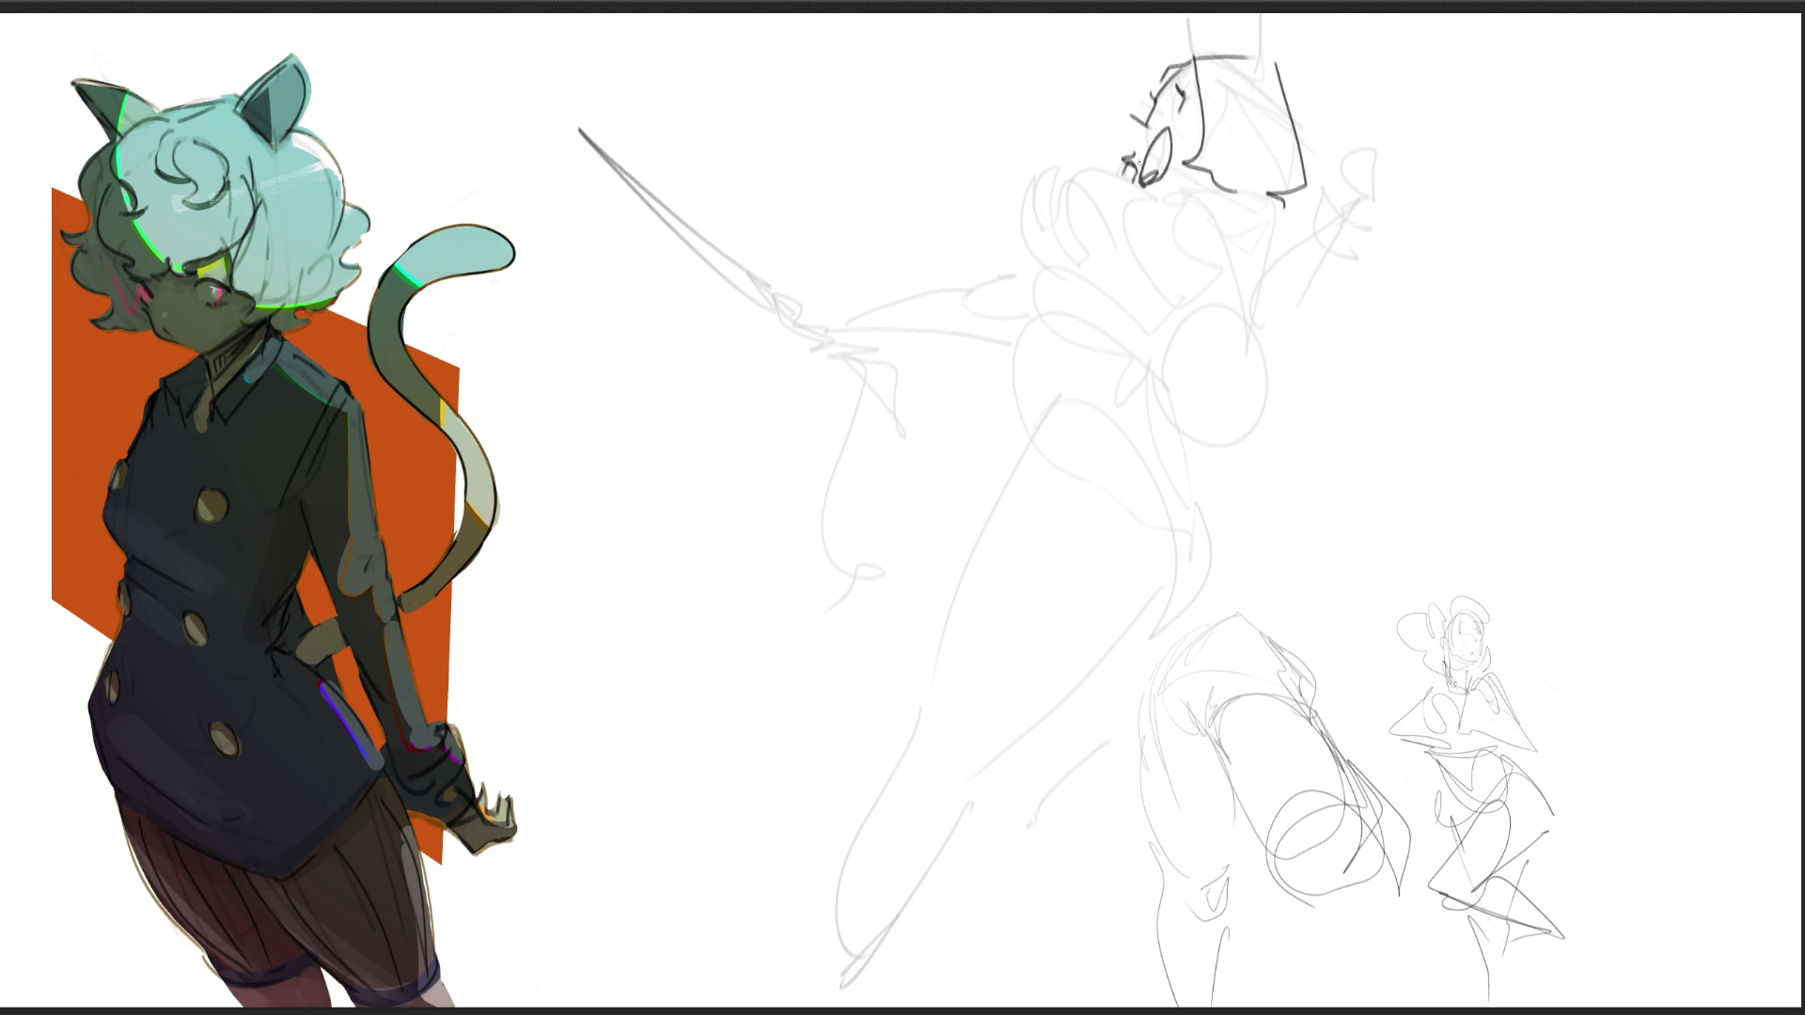
mouse_move(1194, 52)
mouse_down()
mouse_move(1180, 12)
mouse_move(1269, 12)
mouse_up()
drag(1169, 177, 1190, 194)
Step: Trace the hip and big curving leg contour, undoing an angular box shape
mouse_move(1044, 384)
mouse_down()
mouse_move(1057, 369)
mouse_move(1118, 442)
mouse_up()
drag(1042, 384, 898, 215)
mouse_move(792, 111)
mouse_down()
mouse_move(826, 252)
mouse_move(1148, 517)
mouse_up()
mouse_move(1145, 434)
mouse_down()
mouse_move(1134, 420)
mouse_move(1271, 434)
mouse_move(1232, 513)
mouse_move(1180, 535)
mouse_move(1123, 601)
mouse_up()
key(ctrl+z)
key(ctrl+z)
Step: Redraw the hip block and draw the leg lines, undoing one misplaced leg stroke
mouse_move(1152, 433)
mouse_down()
mouse_move(1226, 378)
mouse_move(1206, 500)
mouse_move(1163, 399)
mouse_up()
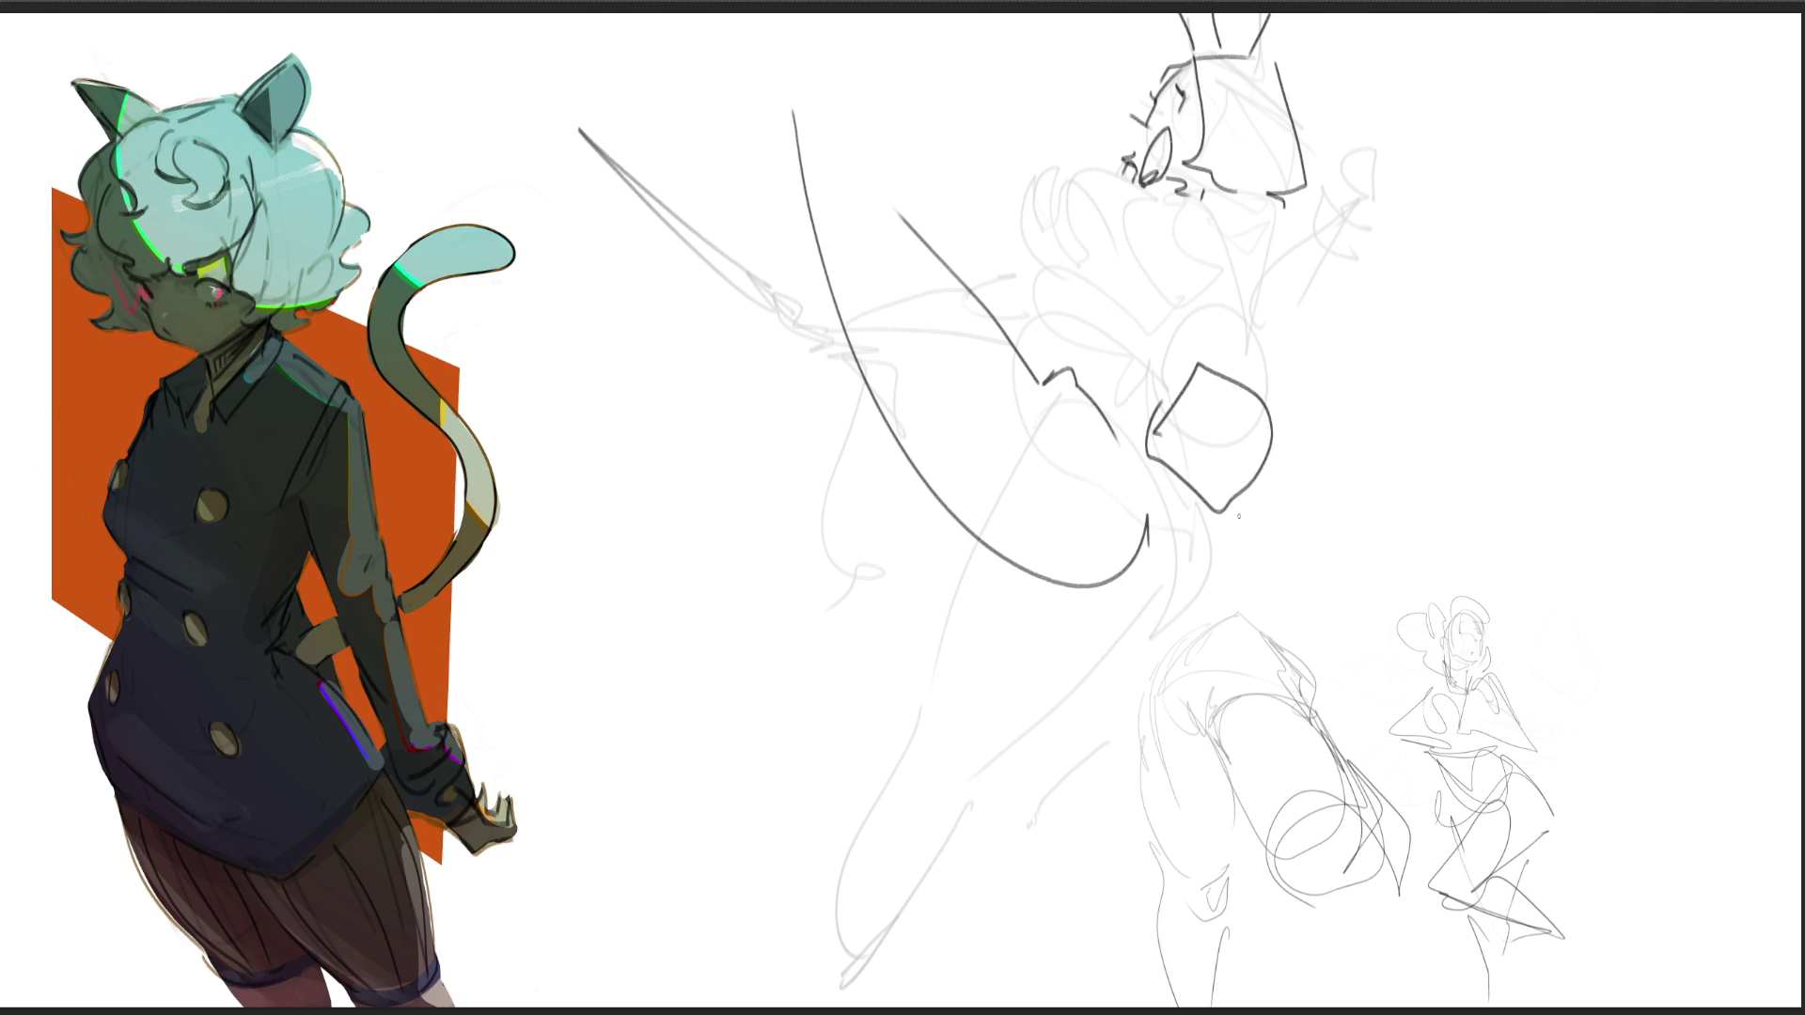
drag(1204, 512, 1152, 650)
drag(1049, 609, 976, 809)
key(ctrl+z)
drag(1015, 583, 980, 794)
drag(1157, 636, 970, 916)
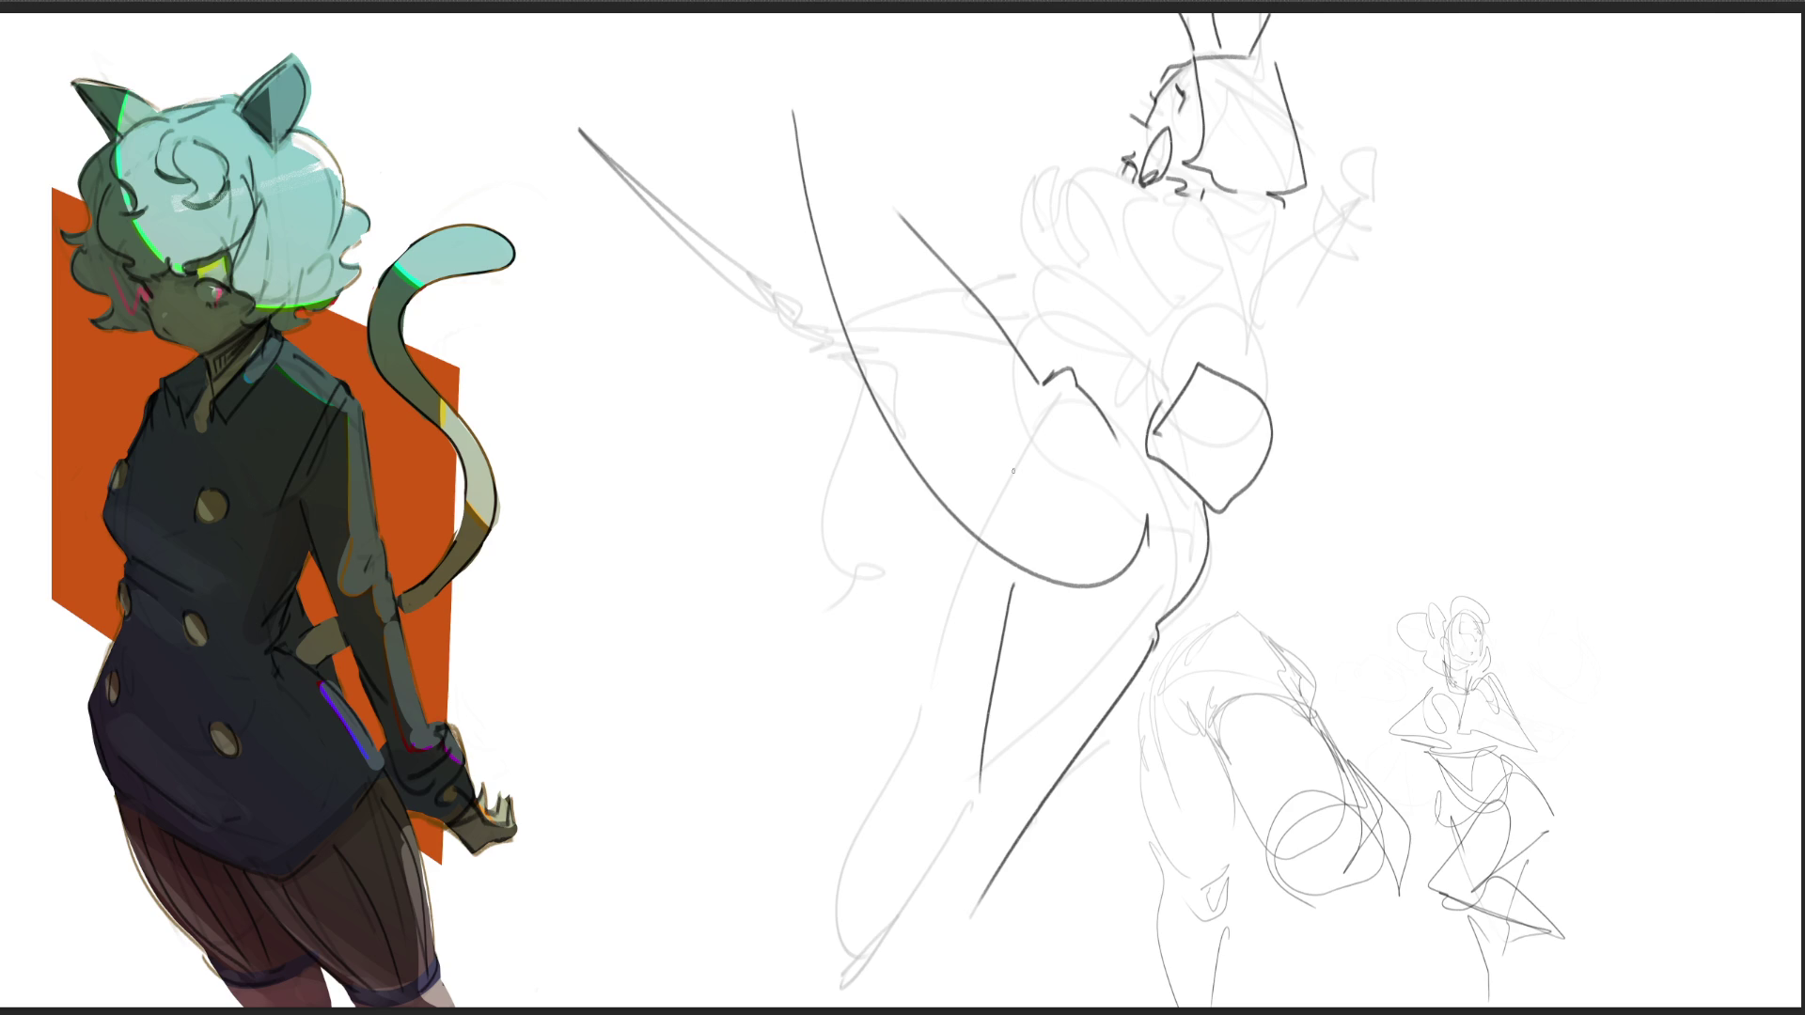
Step: Add a sword guard near the hand and sketch the raised arm and forearm at upper right
drag(1031, 287, 1005, 307)
mouse_move(856, 395)
mouse_down()
mouse_move(743, 461)
mouse_move(852, 429)
mouse_move(838, 470)
mouse_up()
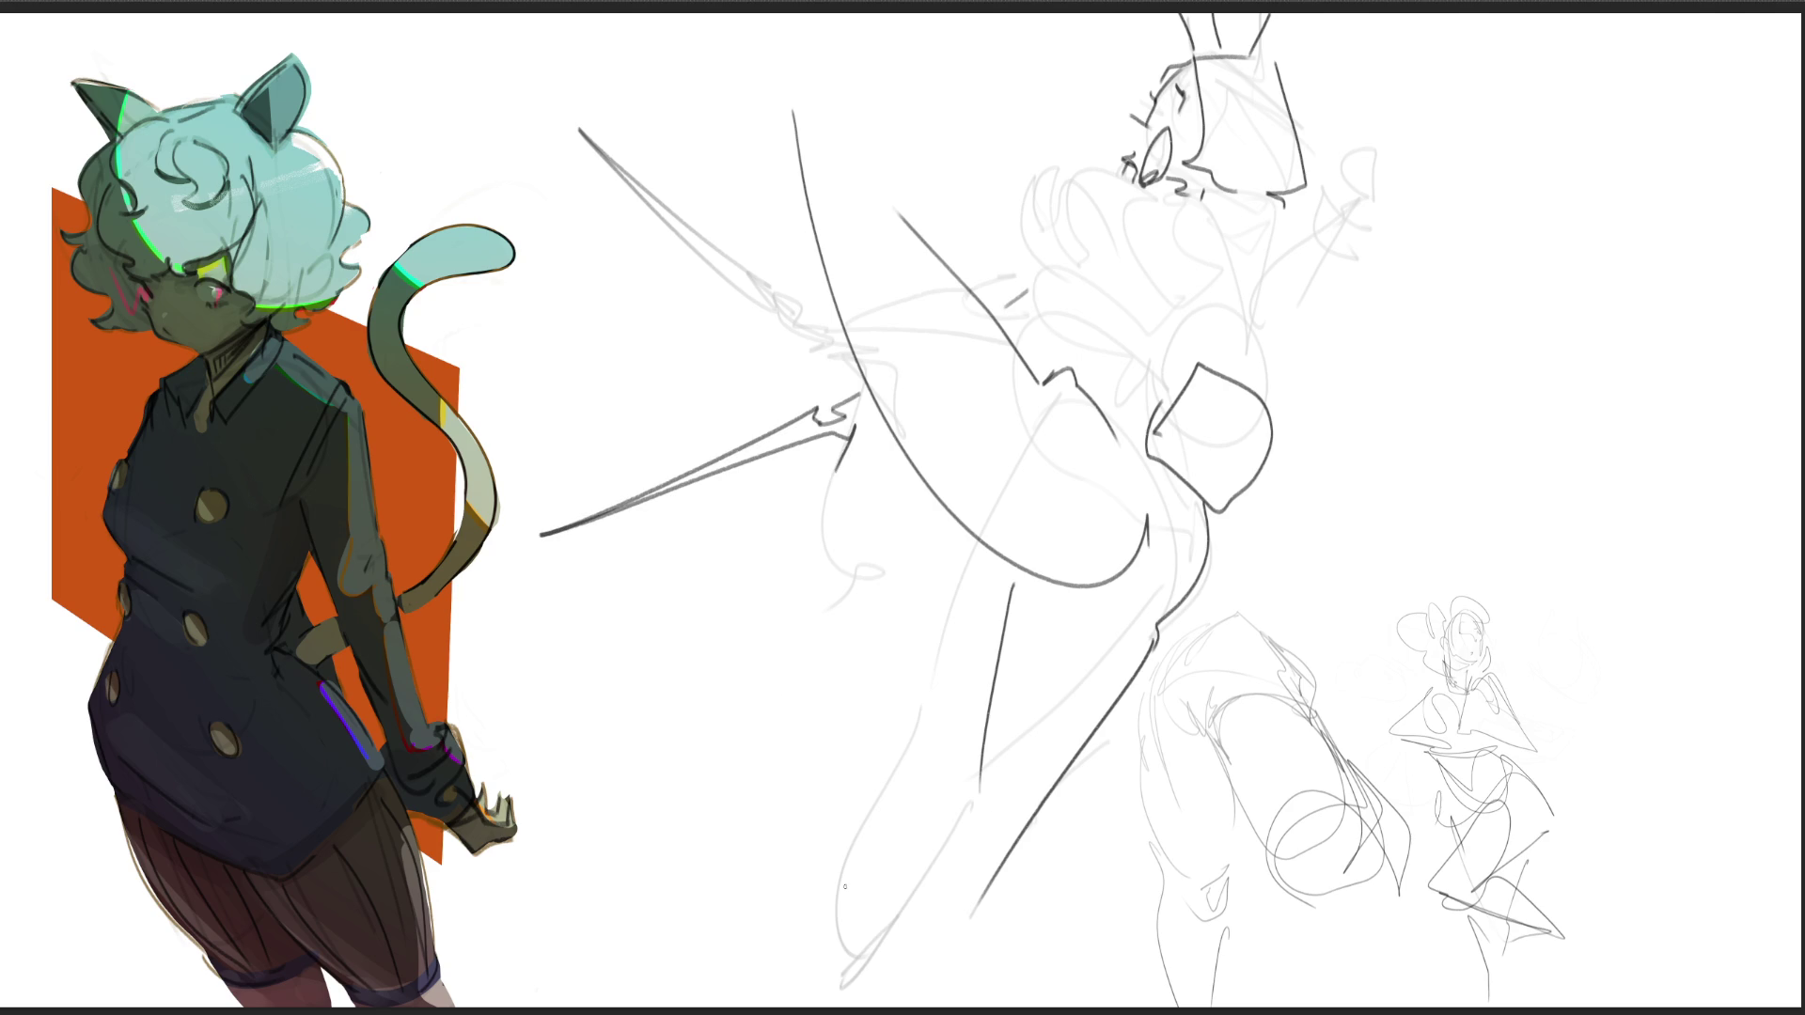
mouse_move(1214, 187)
mouse_down()
mouse_move(1199, 203)
mouse_move(1268, 191)
mouse_move(1222, 238)
mouse_up()
drag(1224, 276, 1398, 231)
drag(1259, 195, 1416, 215)
mouse_move(1409, 47)
mouse_down()
mouse_move(1422, 175)
mouse_move(1457, 36)
mouse_move(1459, 82)
mouse_move(1455, 27)
mouse_move(1483, 229)
mouse_move(1429, 244)
mouse_up()
key(ctrl+z)
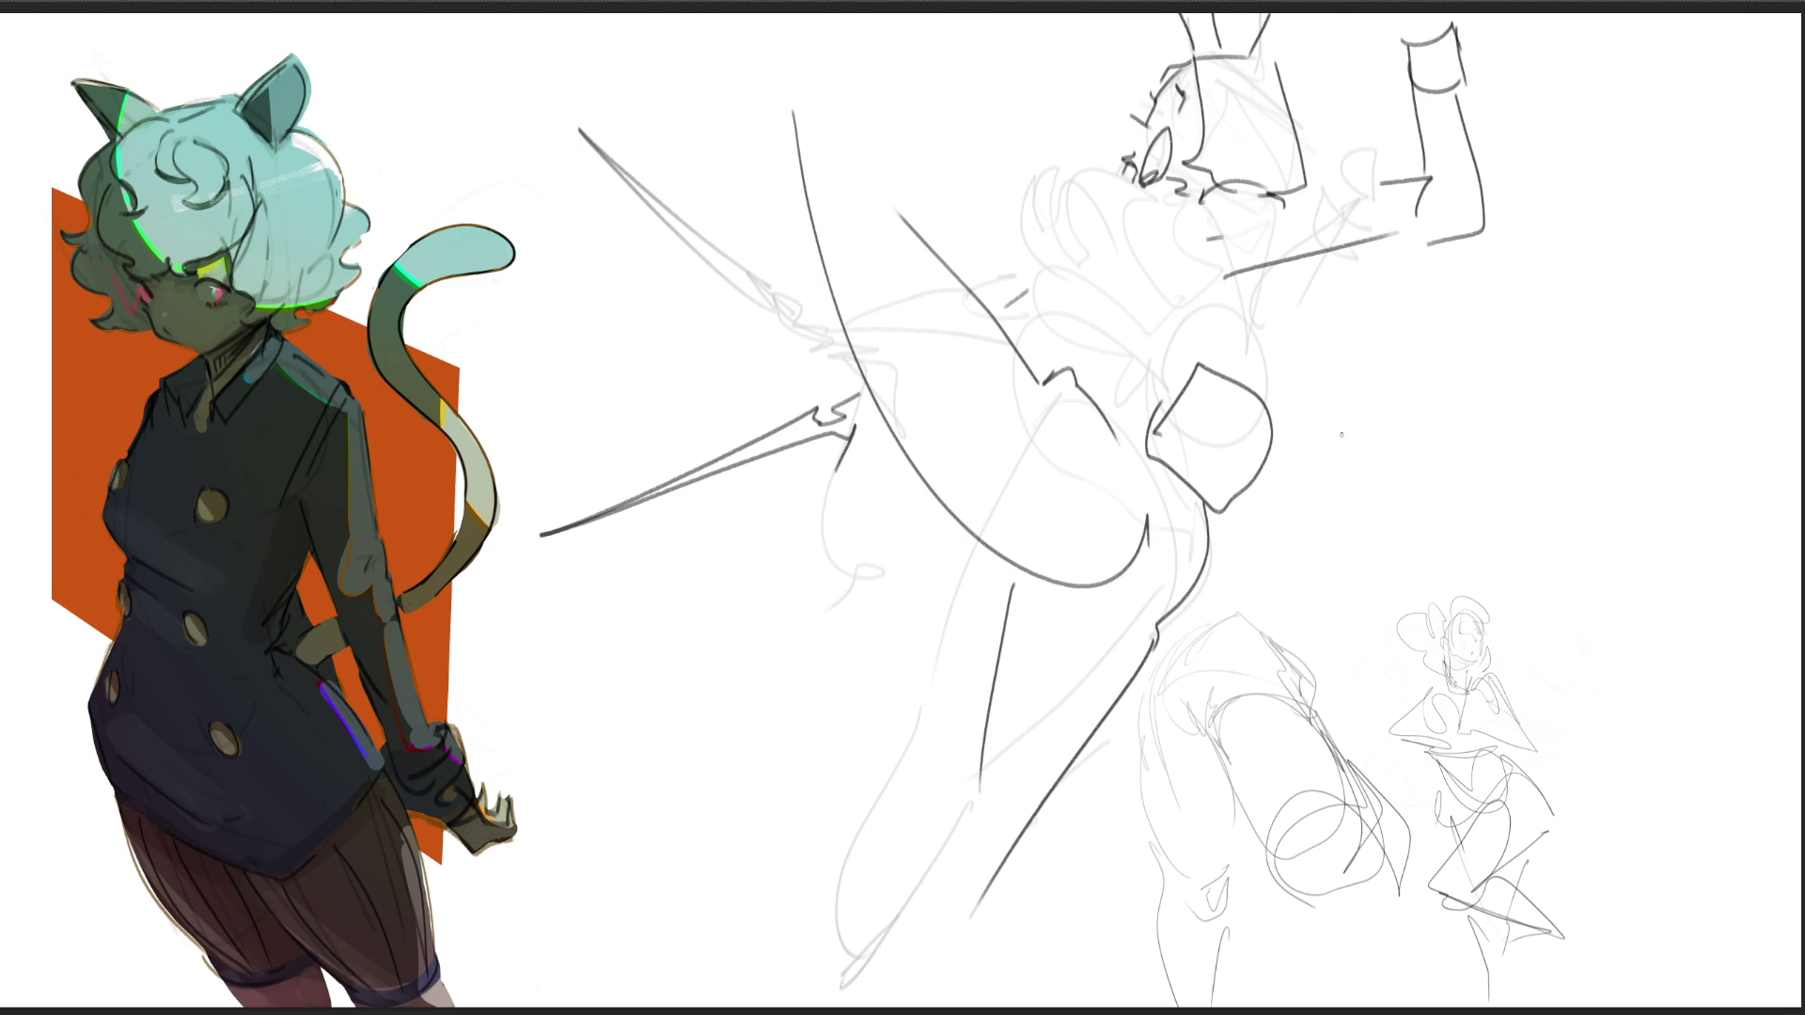
Step: Fix the arm's diagonal line, draw a curve across the head, then clear all sketch strokes
mouse_move(1225, 277)
mouse_down()
mouse_move(1126, 326)
mouse_move(1173, 370)
mouse_up()
key(ctrl+z)
mouse_move(1237, 263)
mouse_down()
mouse_move(1116, 275)
mouse_move(1093, 339)
mouse_move(1158, 372)
mouse_up()
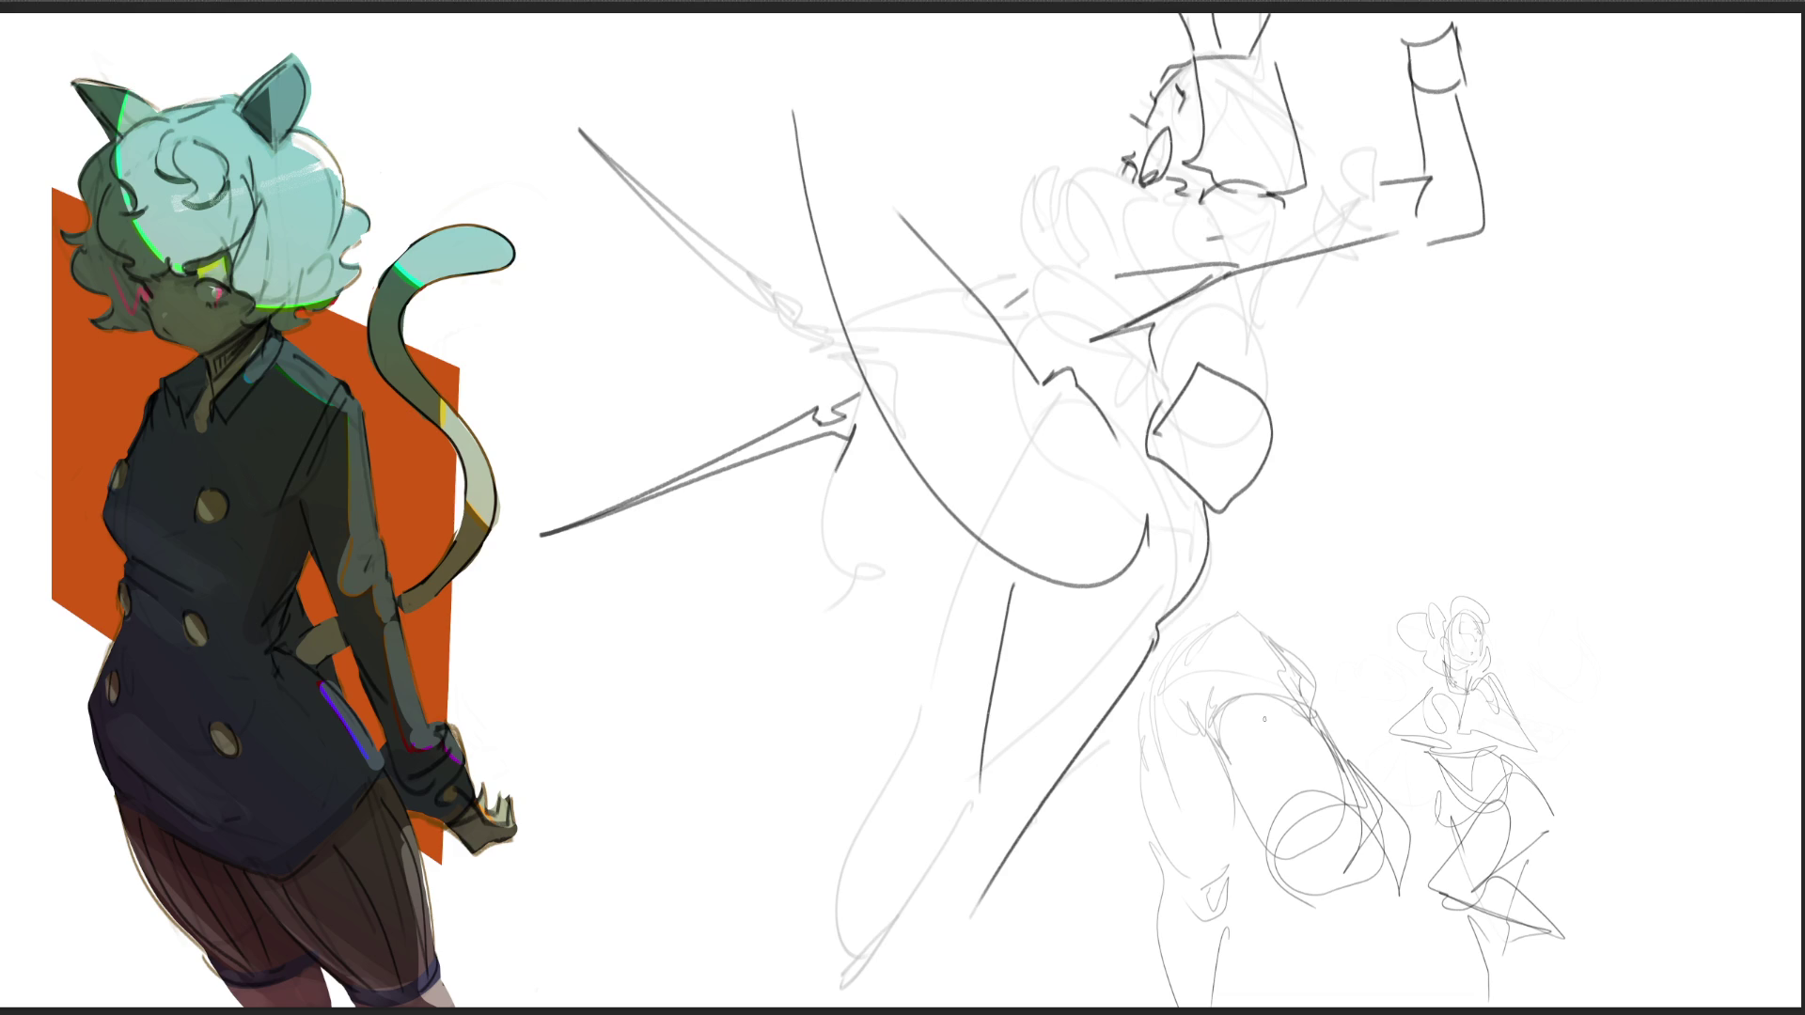
mouse_move(1190, 191)
mouse_down()
mouse_move(968, 174)
mouse_move(1011, 188)
mouse_move(1109, 156)
mouse_up()
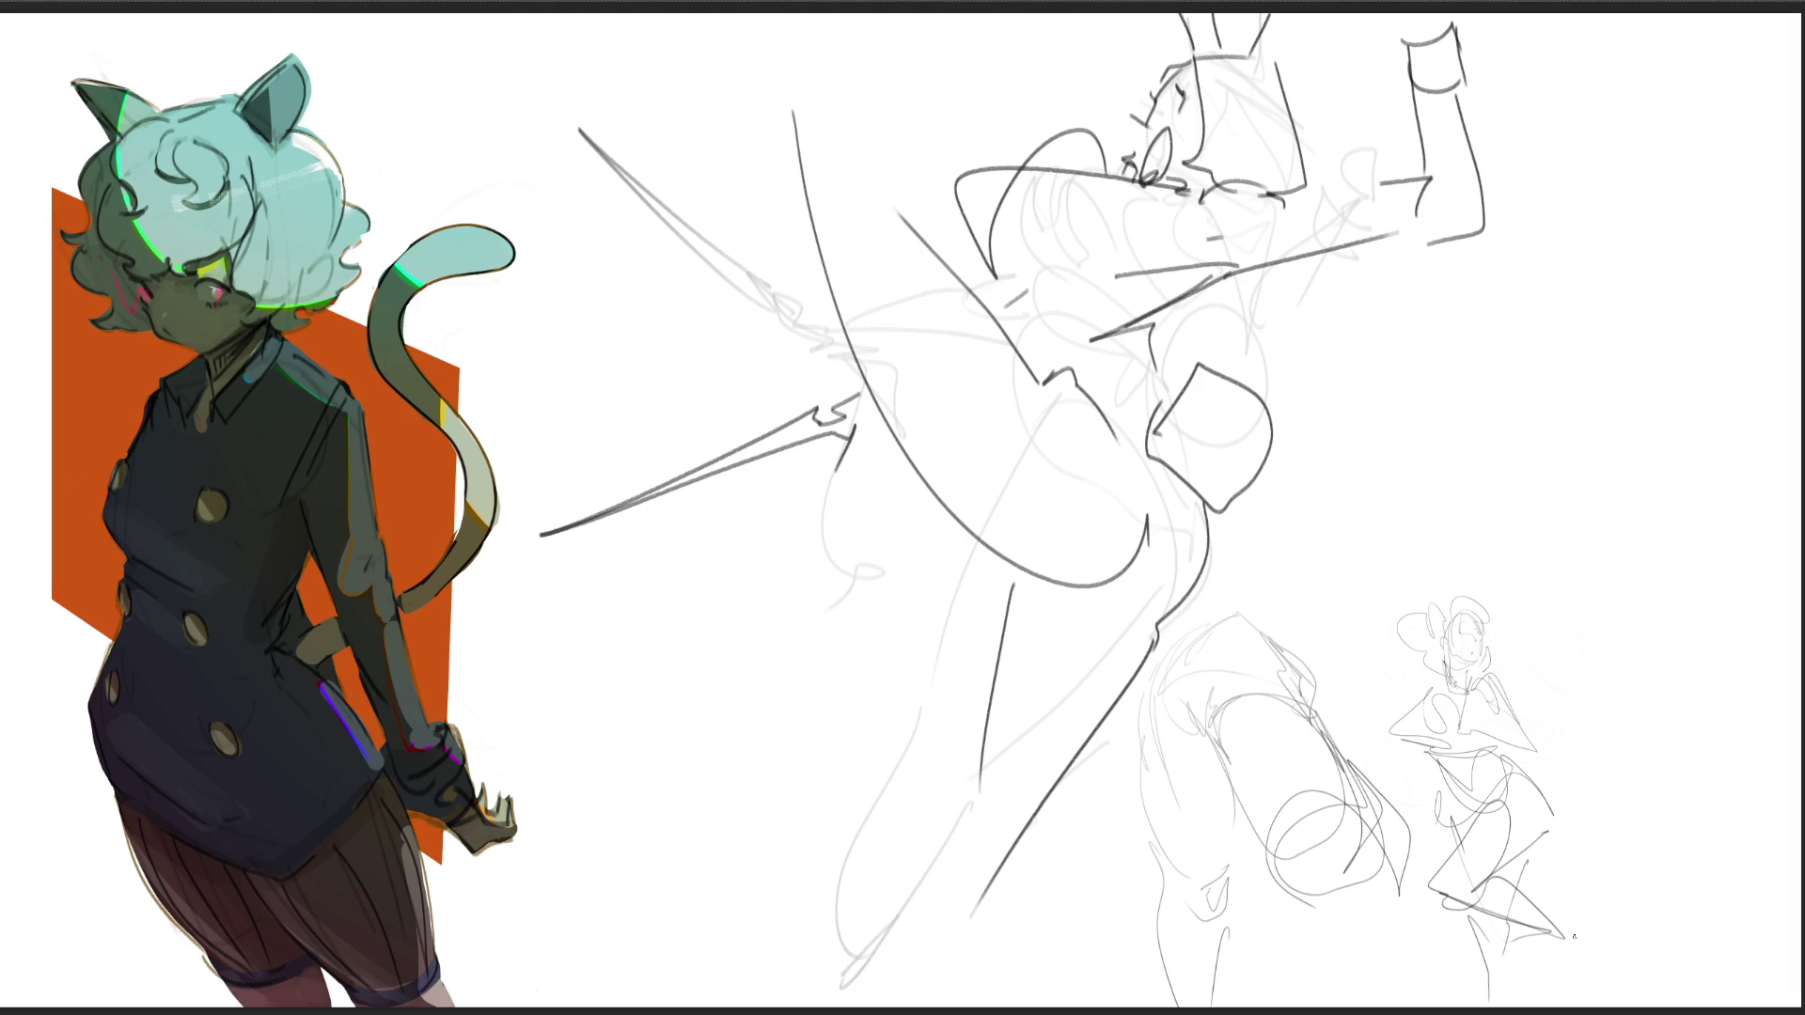
key(Delete)
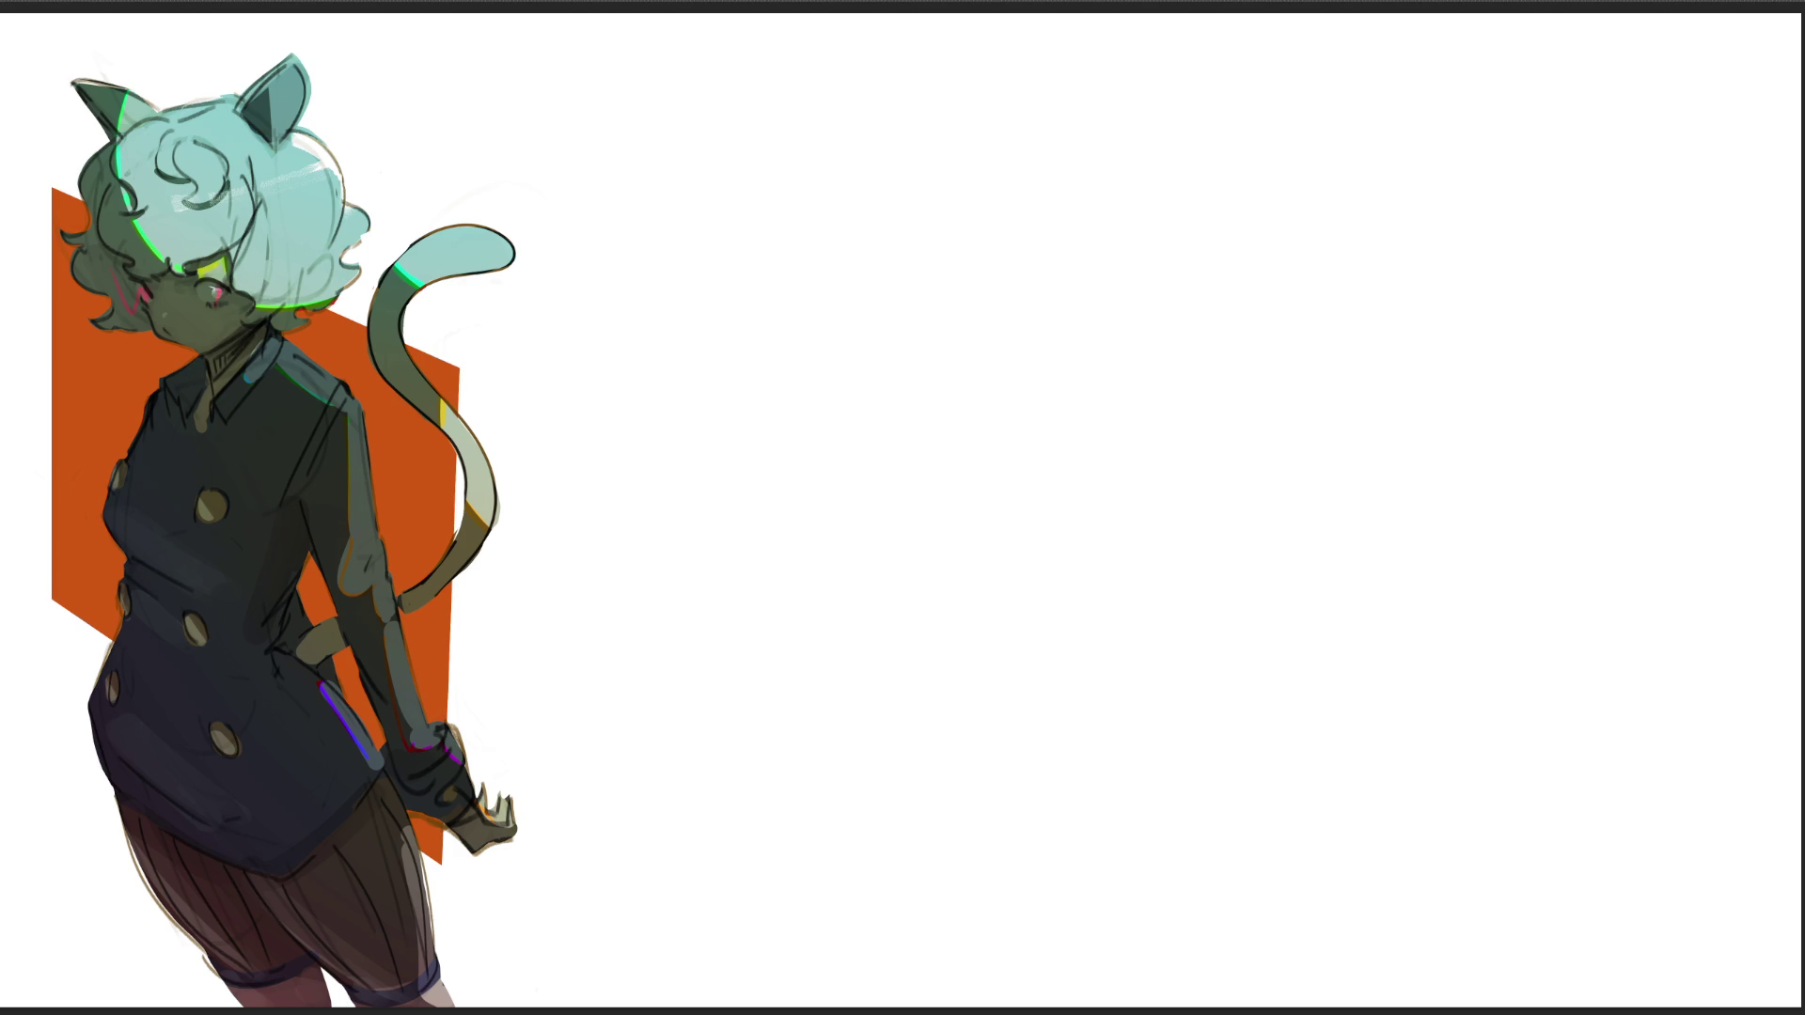
Step: Sketch the first limb study on the cleared page, from upper contours down through the calf to the foot
mouse_move(721, 201)
mouse_down()
mouse_move(752, 230)
mouse_move(804, 205)
mouse_move(835, 393)
mouse_up()
mouse_move(711, 245)
mouse_down()
mouse_move(779, 460)
mouse_move(856, 489)
mouse_up()
mouse_move(826, 219)
mouse_down()
mouse_move(873, 301)
mouse_move(888, 519)
mouse_up()
drag(890, 456, 887, 517)
mouse_move(705, 202)
mouse_down()
mouse_move(704, 27)
mouse_move(757, 30)
mouse_move(802, 188)
mouse_up()
drag(797, 183, 823, 250)
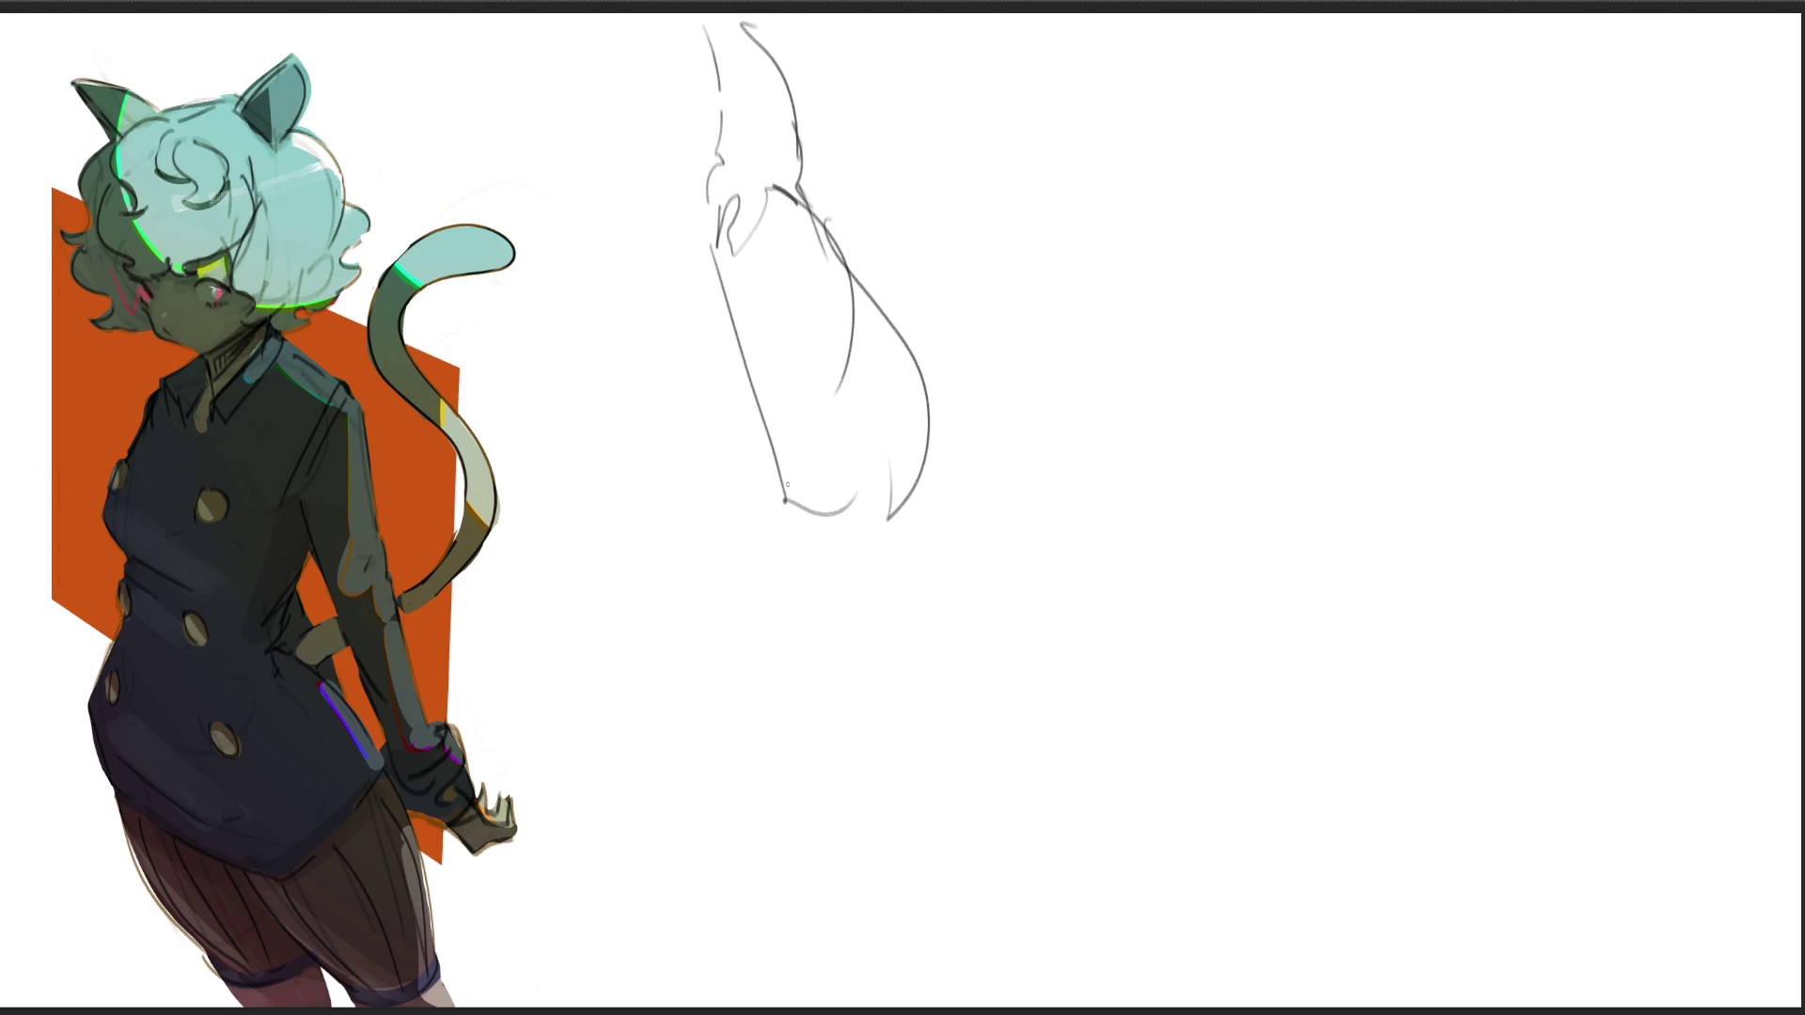
mouse_move(778, 451)
mouse_down()
mouse_move(798, 564)
mouse_move(906, 428)
mouse_move(902, 319)
mouse_up()
mouse_move(908, 343)
mouse_down()
mouse_move(845, 512)
mouse_move(909, 356)
mouse_move(840, 653)
mouse_move(804, 604)
mouse_up()
mouse_move(839, 655)
mouse_down()
mouse_move(810, 651)
mouse_move(801, 689)
mouse_up()
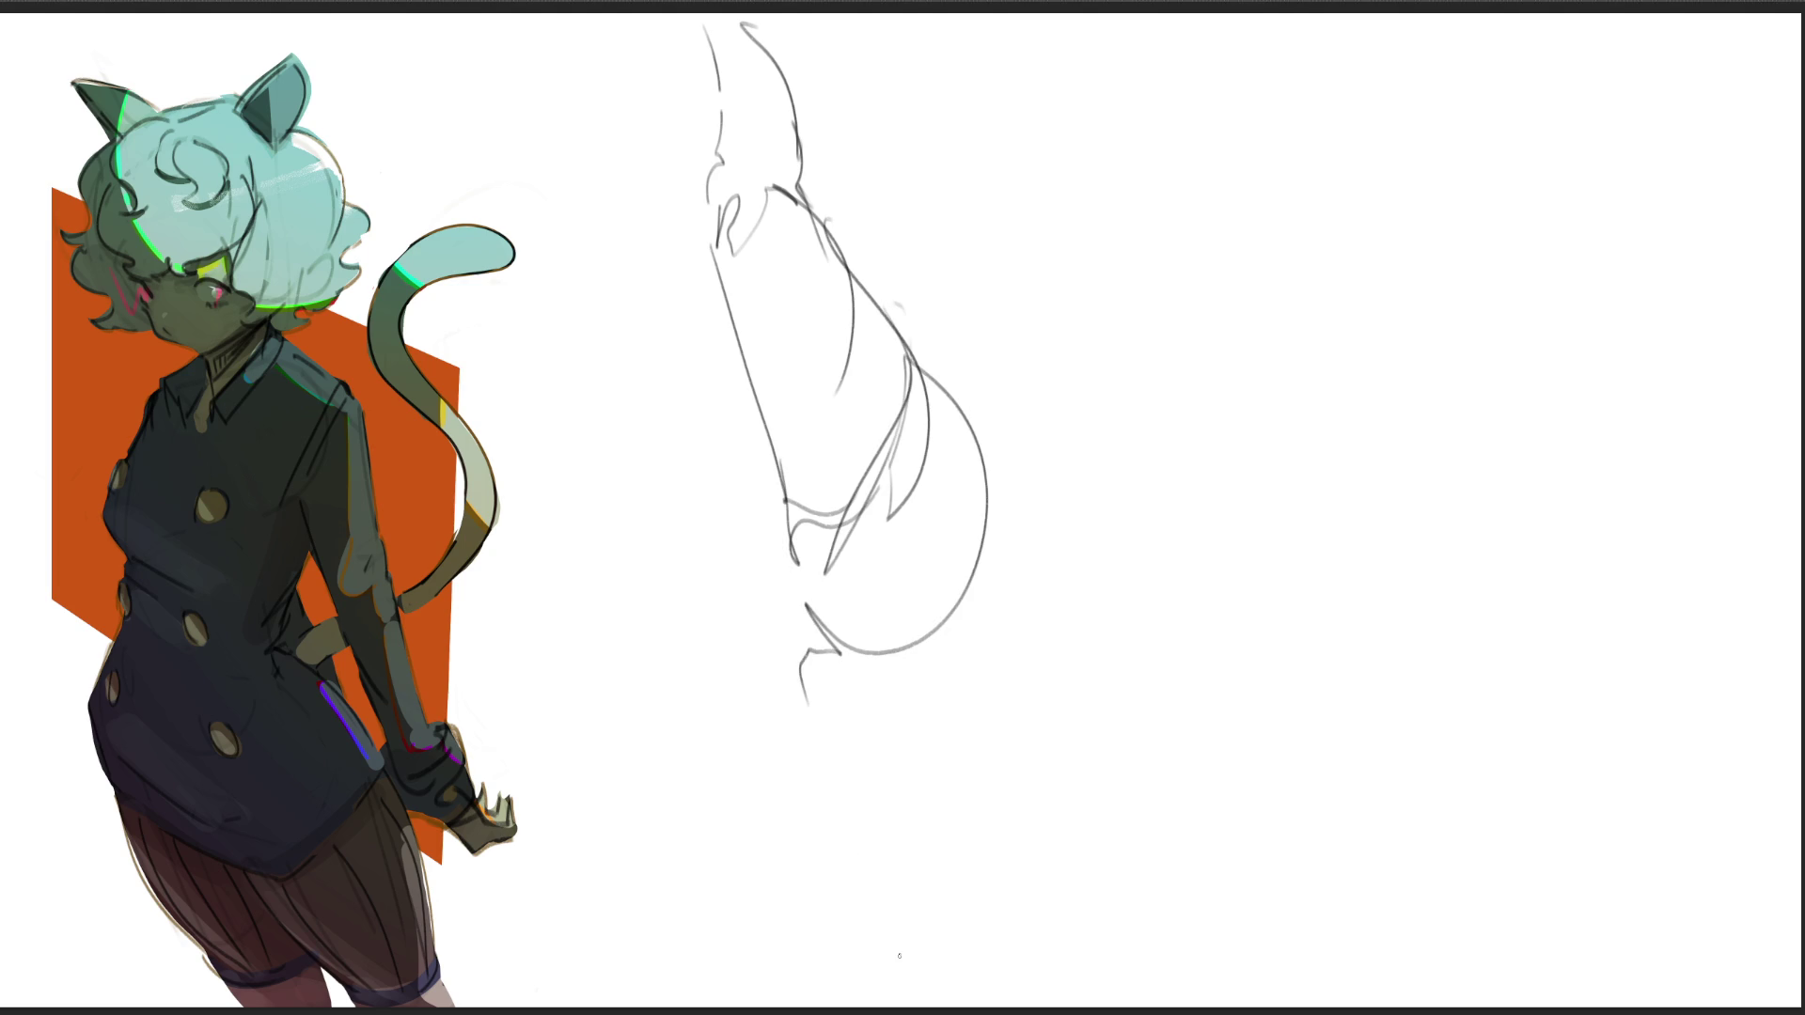
mouse_move(778, 561)
mouse_down()
mouse_move(795, 847)
mouse_move(857, 988)
mouse_move(825, 879)
mouse_move(944, 707)
mouse_move(861, 921)
mouse_up()
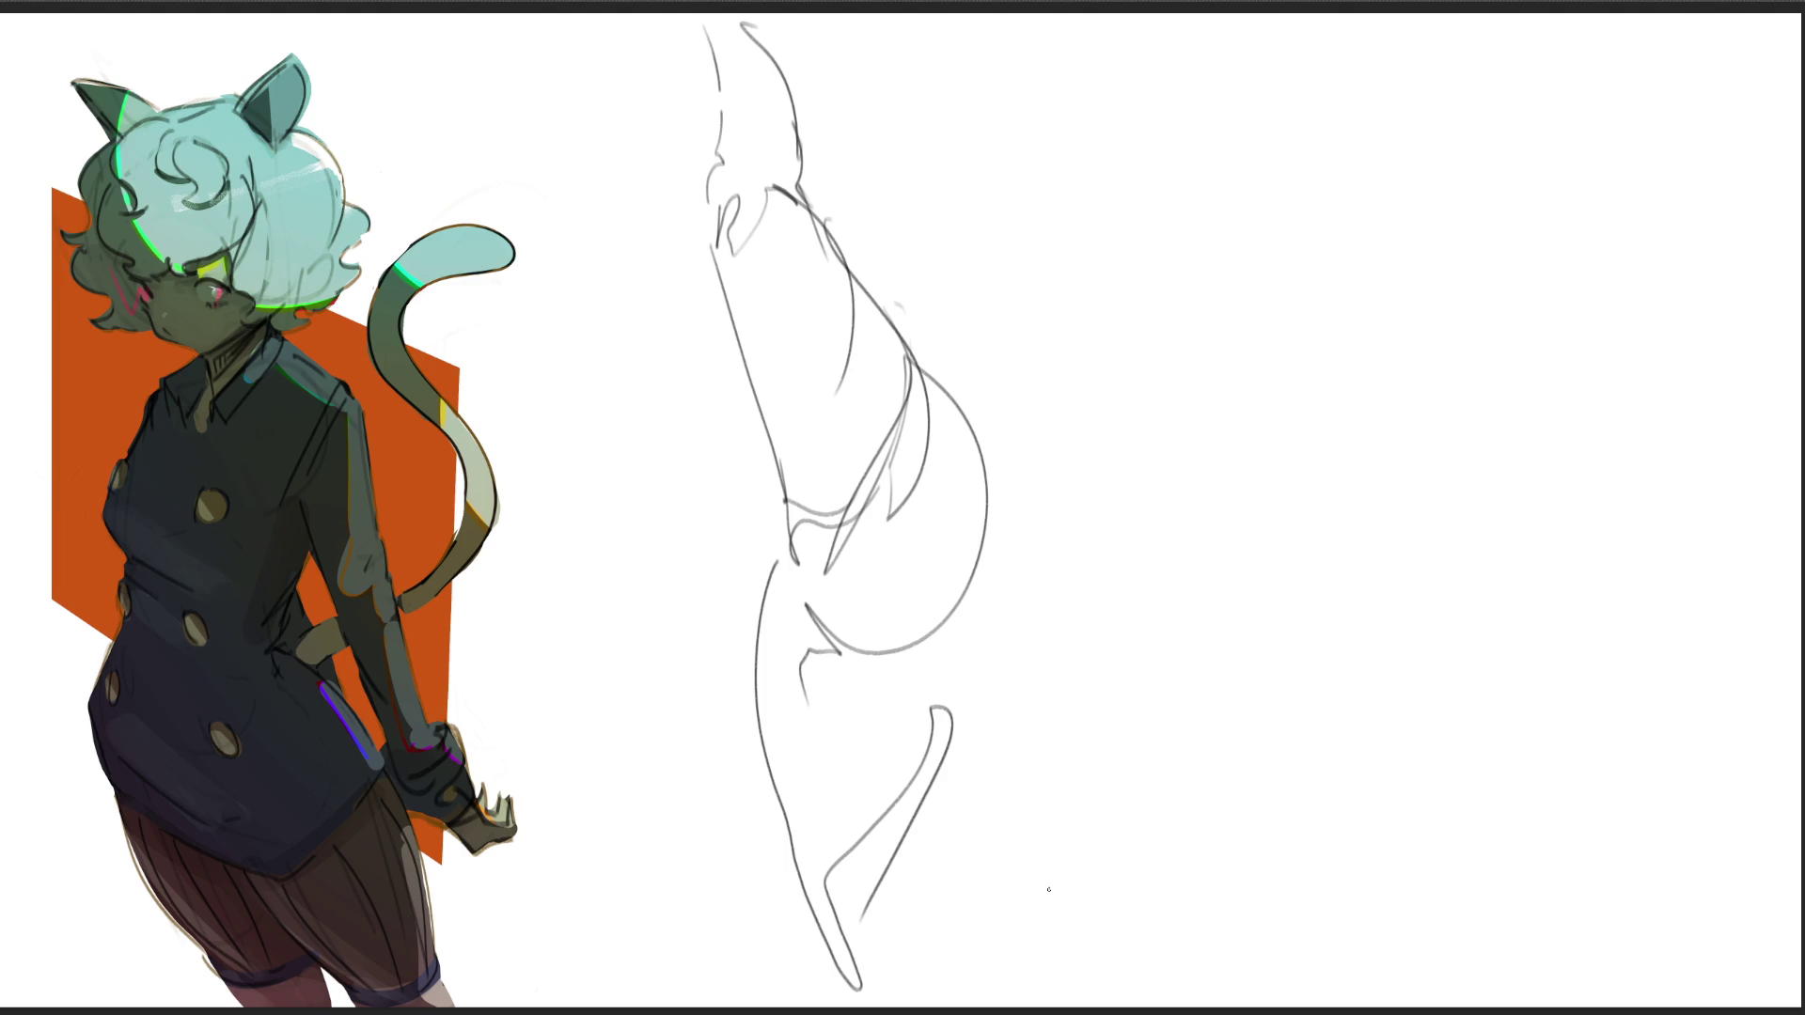
Step: Outline a narrower second limb study to the right
drag(1113, 202, 1100, 327)
mouse_move(1111, 217)
mouse_down()
mouse_move(1128, 162)
mouse_move(1165, 188)
mouse_up()
mouse_move(1174, 185)
mouse_down()
mouse_move(1158, 414)
mouse_move(1117, 541)
mouse_up()
drag(1106, 228, 1123, 542)
drag(1164, 450, 1146, 582)
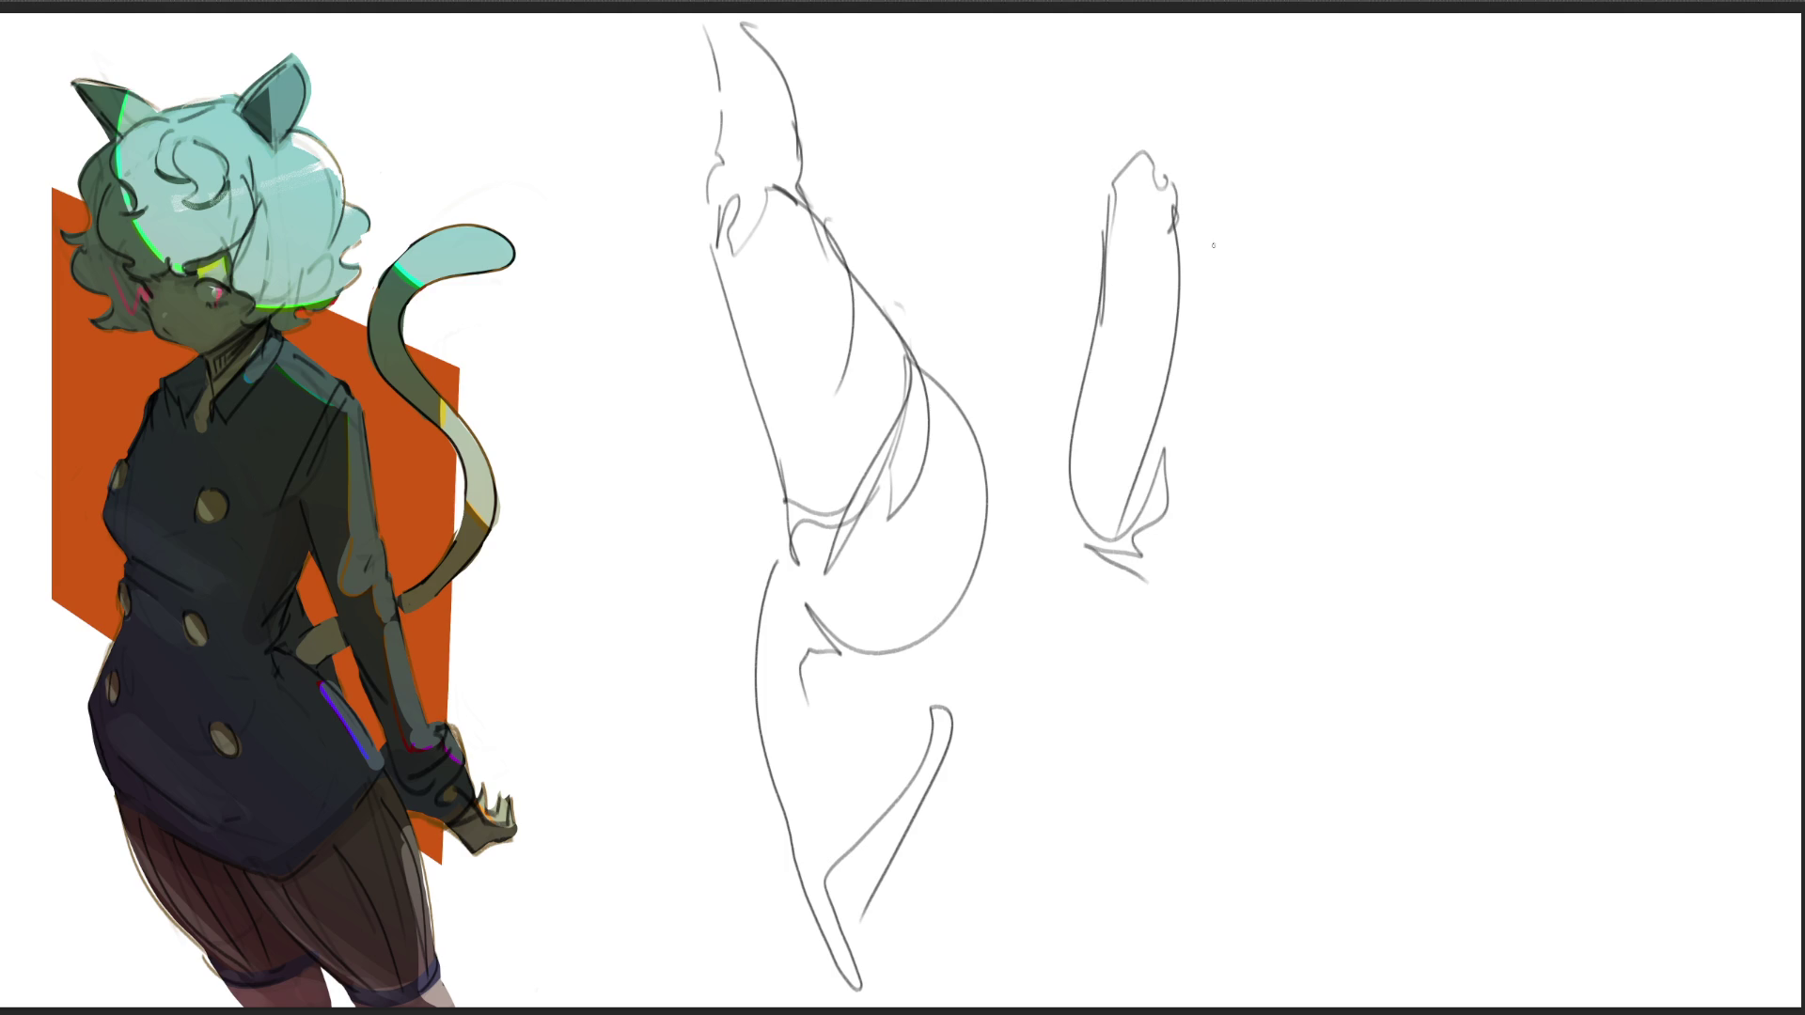
Step: Sketch a bent arm ending in a small fist and start a leg study below it
mouse_move(1145, 148)
mouse_down()
mouse_move(1261, 266)
mouse_move(1318, 217)
mouse_move(1320, 273)
mouse_move(1317, 211)
mouse_up()
drag(1274, 268, 1320, 280)
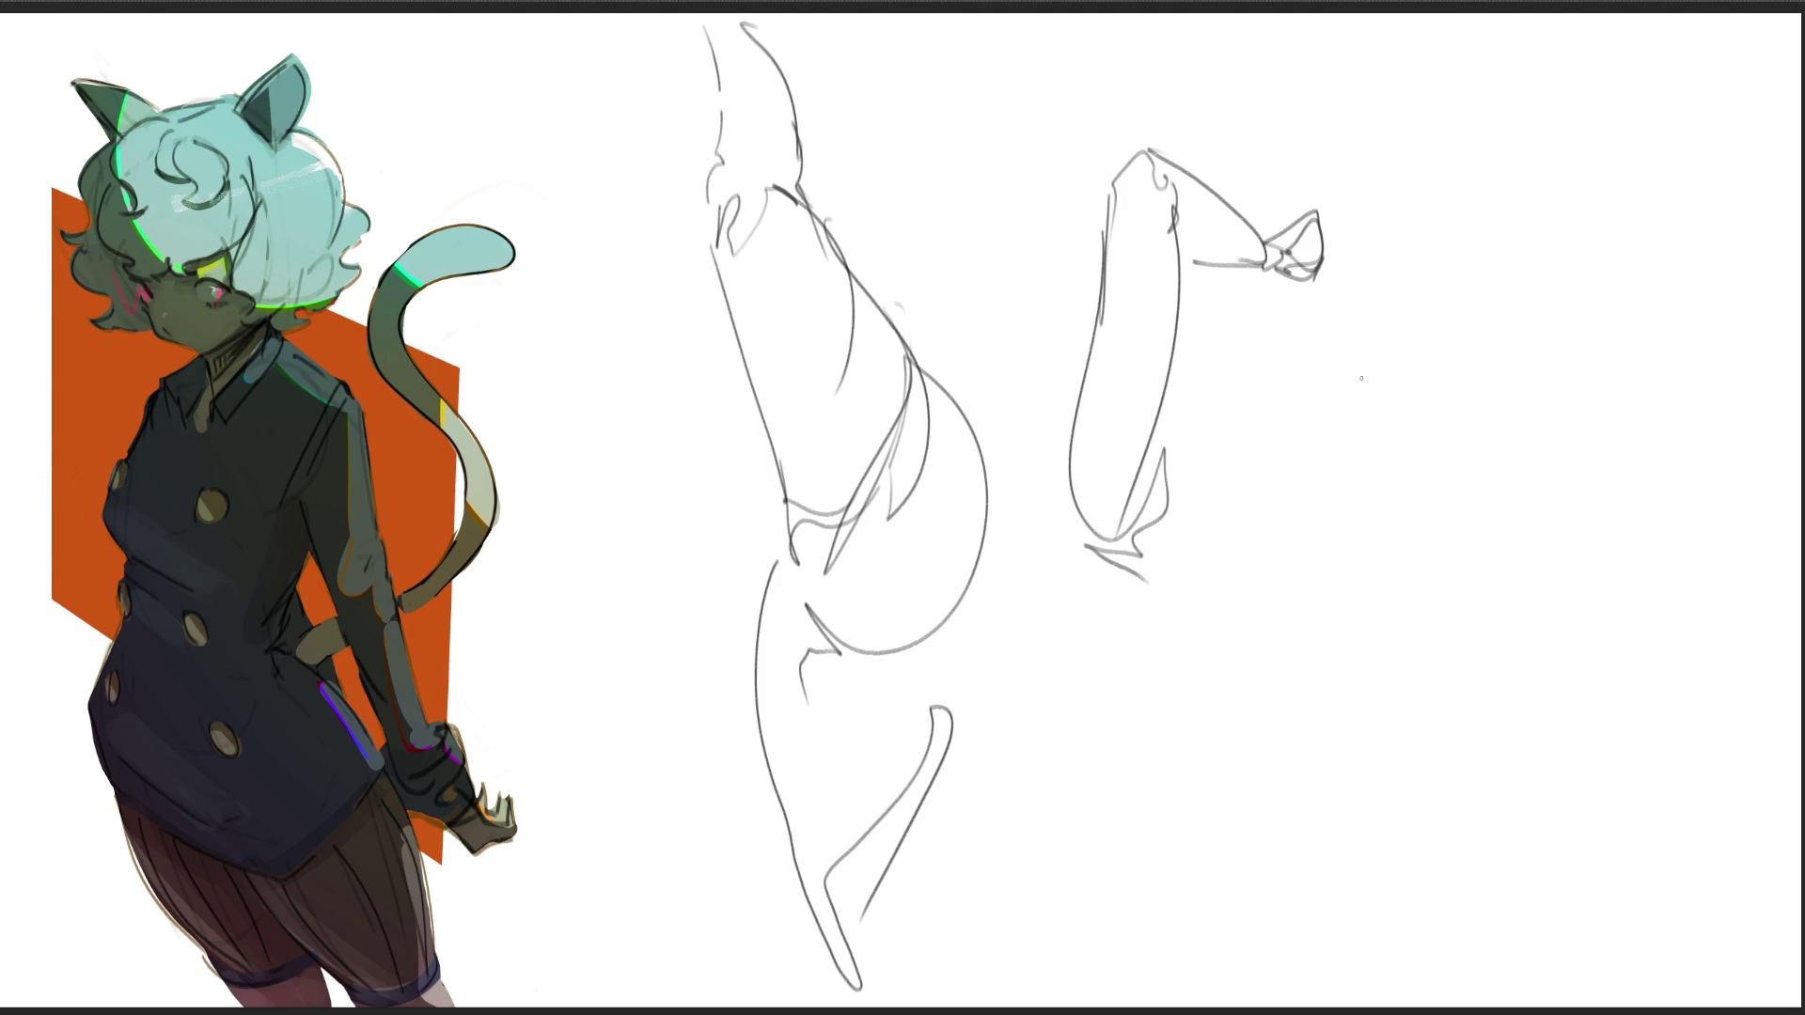
mouse_move(1272, 644)
mouse_down()
mouse_move(1254, 790)
mouse_move(1305, 753)
mouse_move(1305, 772)
mouse_up()
drag(1294, 585, 1280, 652)
mouse_move(1307, 549)
mouse_down()
mouse_move(1310, 707)
mouse_move(1364, 765)
mouse_up()
mouse_move(1404, 578)
mouse_down()
mouse_move(1389, 821)
mouse_move(1364, 843)
mouse_up()
mouse_move(1329, 348)
mouse_down()
mouse_move(1303, 575)
mouse_move(1363, 273)
mouse_move(1376, 312)
mouse_up()
Step: Cap the leg's top, add inner and outer contours and a foot, undoing stray strokes
mouse_move(1378, 275)
mouse_down()
mouse_move(1410, 465)
mouse_move(1403, 602)
mouse_up()
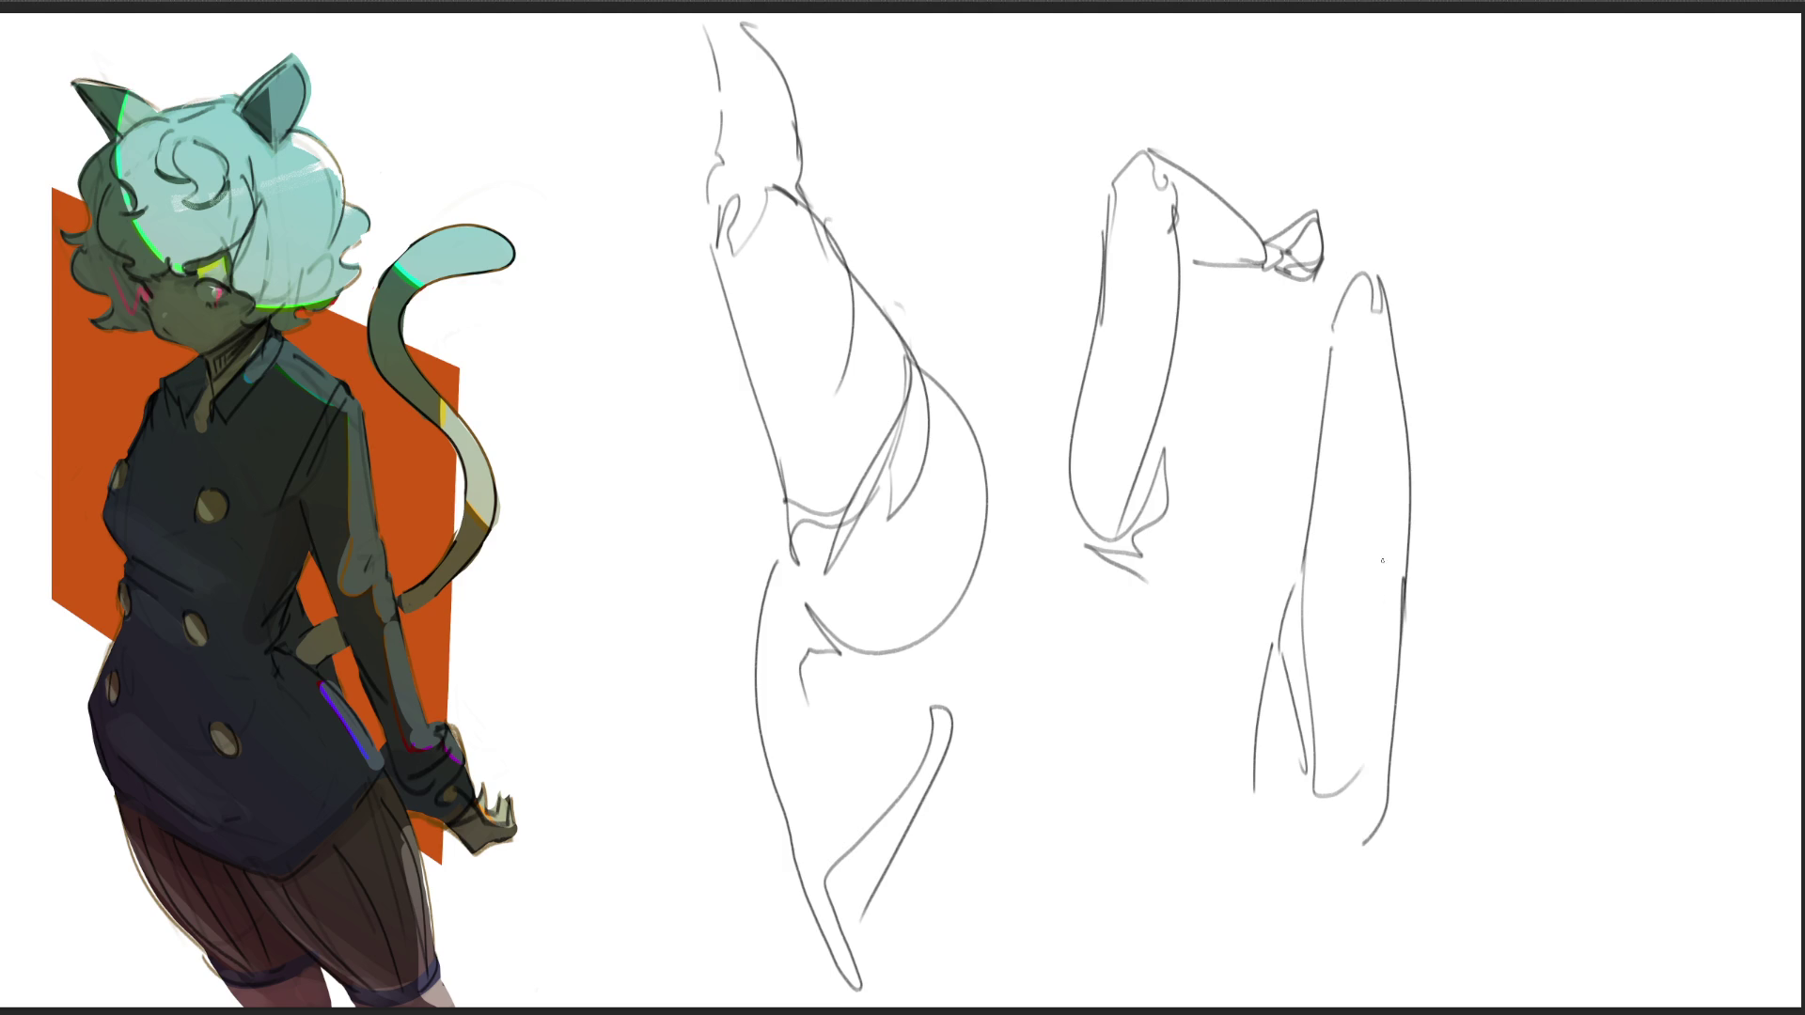
drag(1343, 276, 1311, 390)
mouse_move(1395, 302)
mouse_down()
mouse_move(1409, 326)
mouse_move(1394, 268)
mouse_move(1414, 382)
mouse_up()
key(ctrl+z)
key(ctrl+z)
drag(1389, 265, 1449, 574)
mouse_move(1398, 472)
mouse_down()
mouse_move(1427, 628)
mouse_move(1452, 582)
mouse_move(1442, 681)
mouse_up()
drag(1466, 597, 1438, 715)
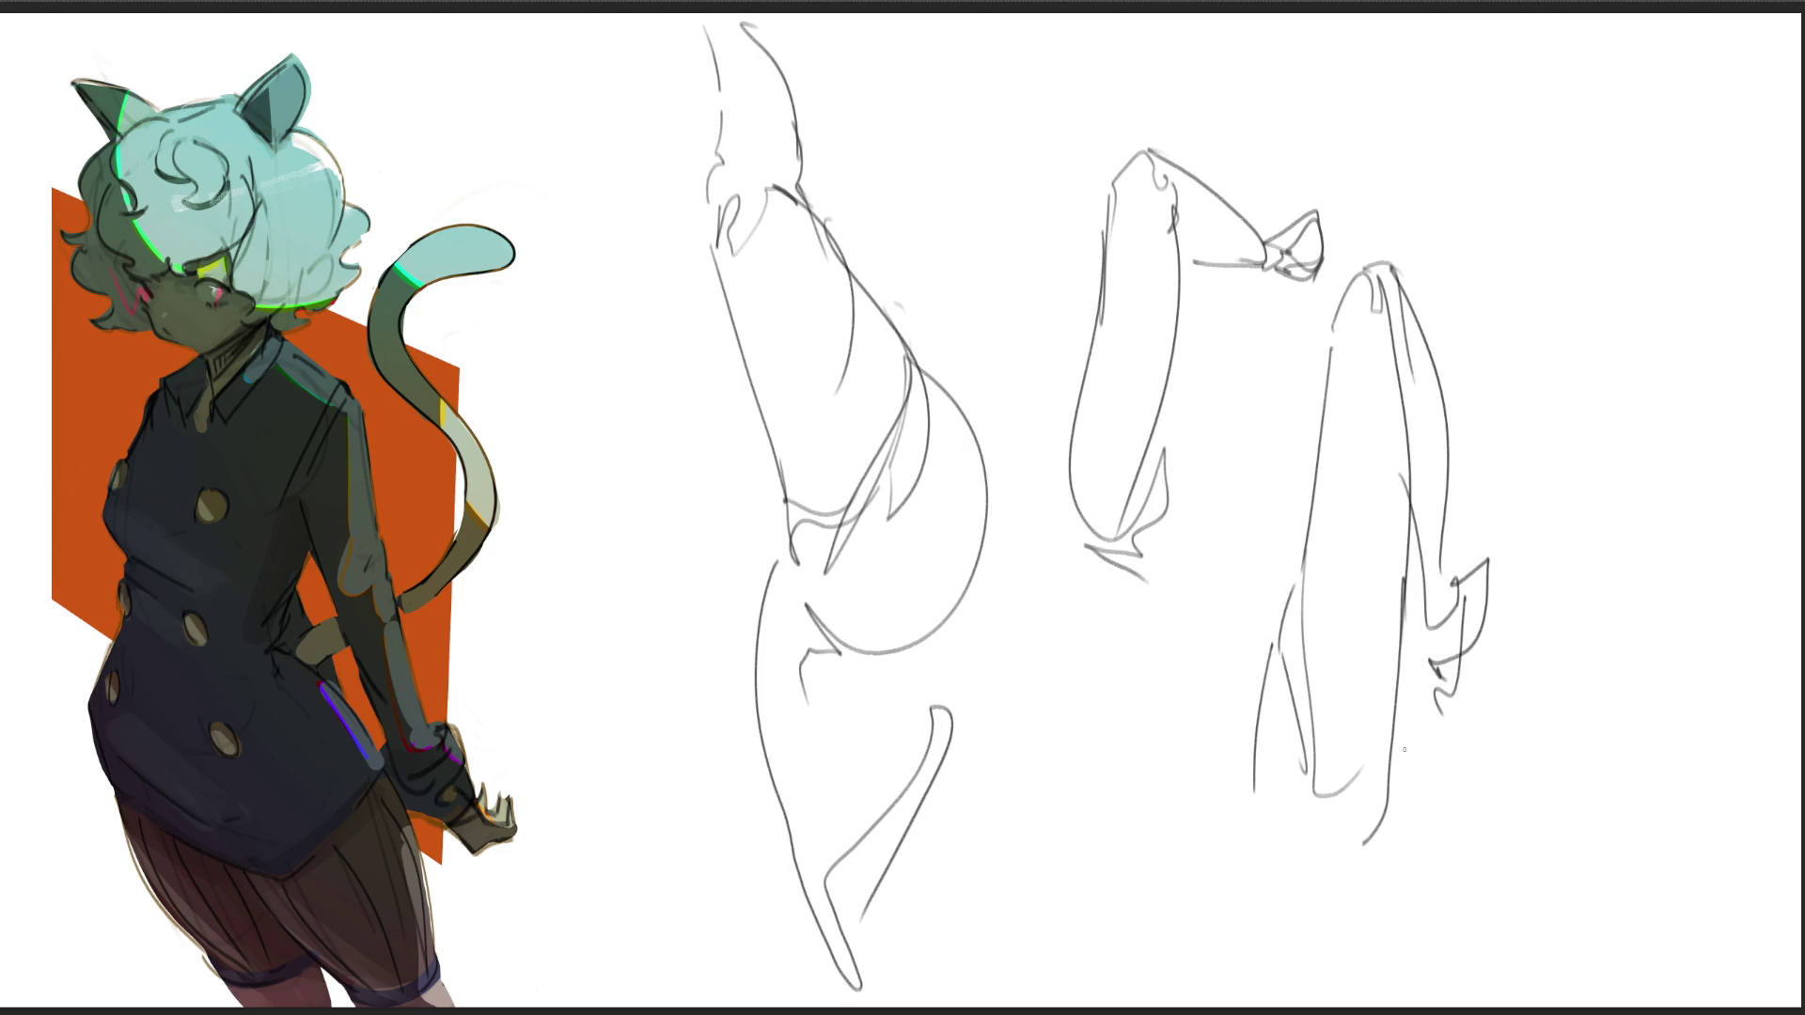
Step: Draw another long leg study at the top right with left and right contours
mouse_move(1502, 77)
mouse_down()
mouse_move(1490, 130)
mouse_move(1511, 194)
mouse_move(1525, 37)
mouse_move(1645, 92)
mouse_move(1601, 345)
mouse_up()
mouse_move(1511, 198)
mouse_down()
mouse_move(1513, 329)
mouse_move(1566, 360)
mouse_move(1557, 414)
mouse_up()
mouse_move(1611, 301)
mouse_down()
mouse_move(1589, 419)
mouse_move(1535, 408)
mouse_move(1609, 378)
mouse_up()
key(ctrl+z)
key(ctrl+z)
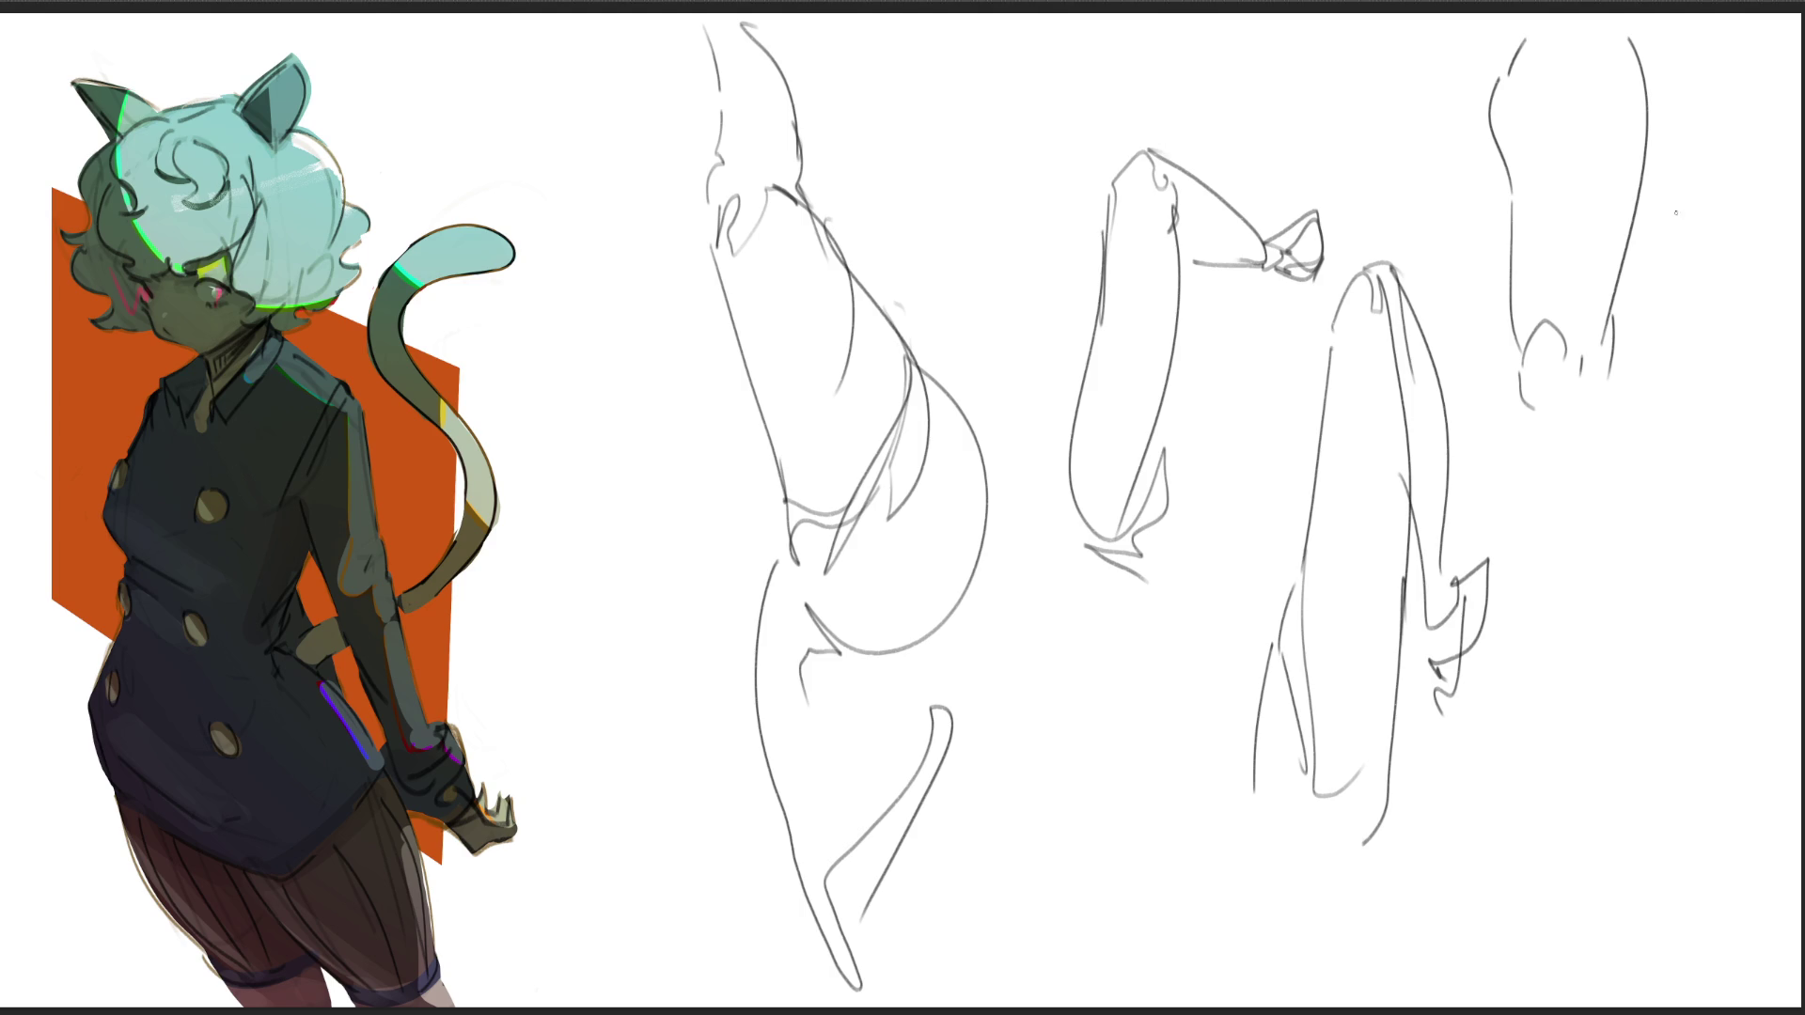
mouse_move(1619, 299)
mouse_down()
mouse_move(1574, 789)
mouse_move(1514, 976)
mouse_up()
drag(1514, 420, 1536, 747)
mouse_move(1530, 545)
mouse_down()
mouse_move(1517, 945)
mouse_move(1544, 940)
mouse_up()
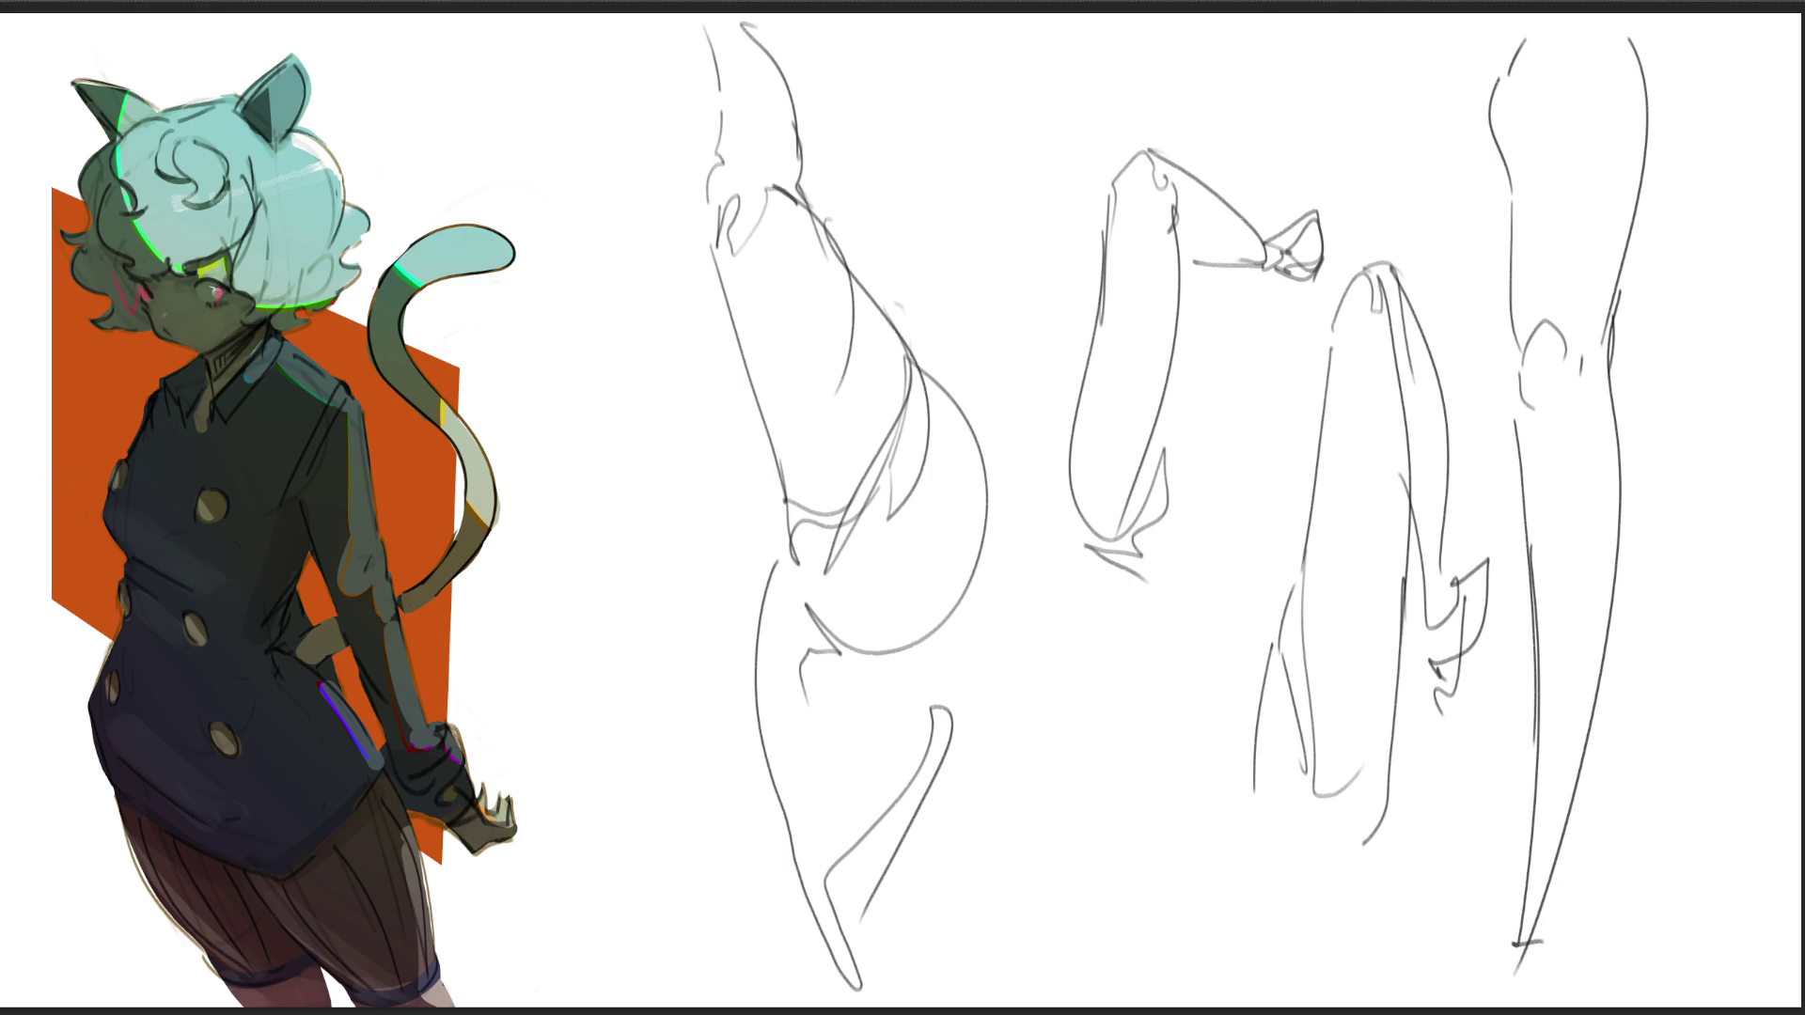
Step: Start a new arm study on the left with a curled shoulder and long arm contours
mouse_move(532, 150)
mouse_down()
mouse_move(527, 168)
mouse_move(597, 166)
mouse_move(540, 188)
mouse_move(568, 218)
mouse_move(598, 167)
mouse_move(604, 230)
mouse_up()
drag(566, 105, 681, 273)
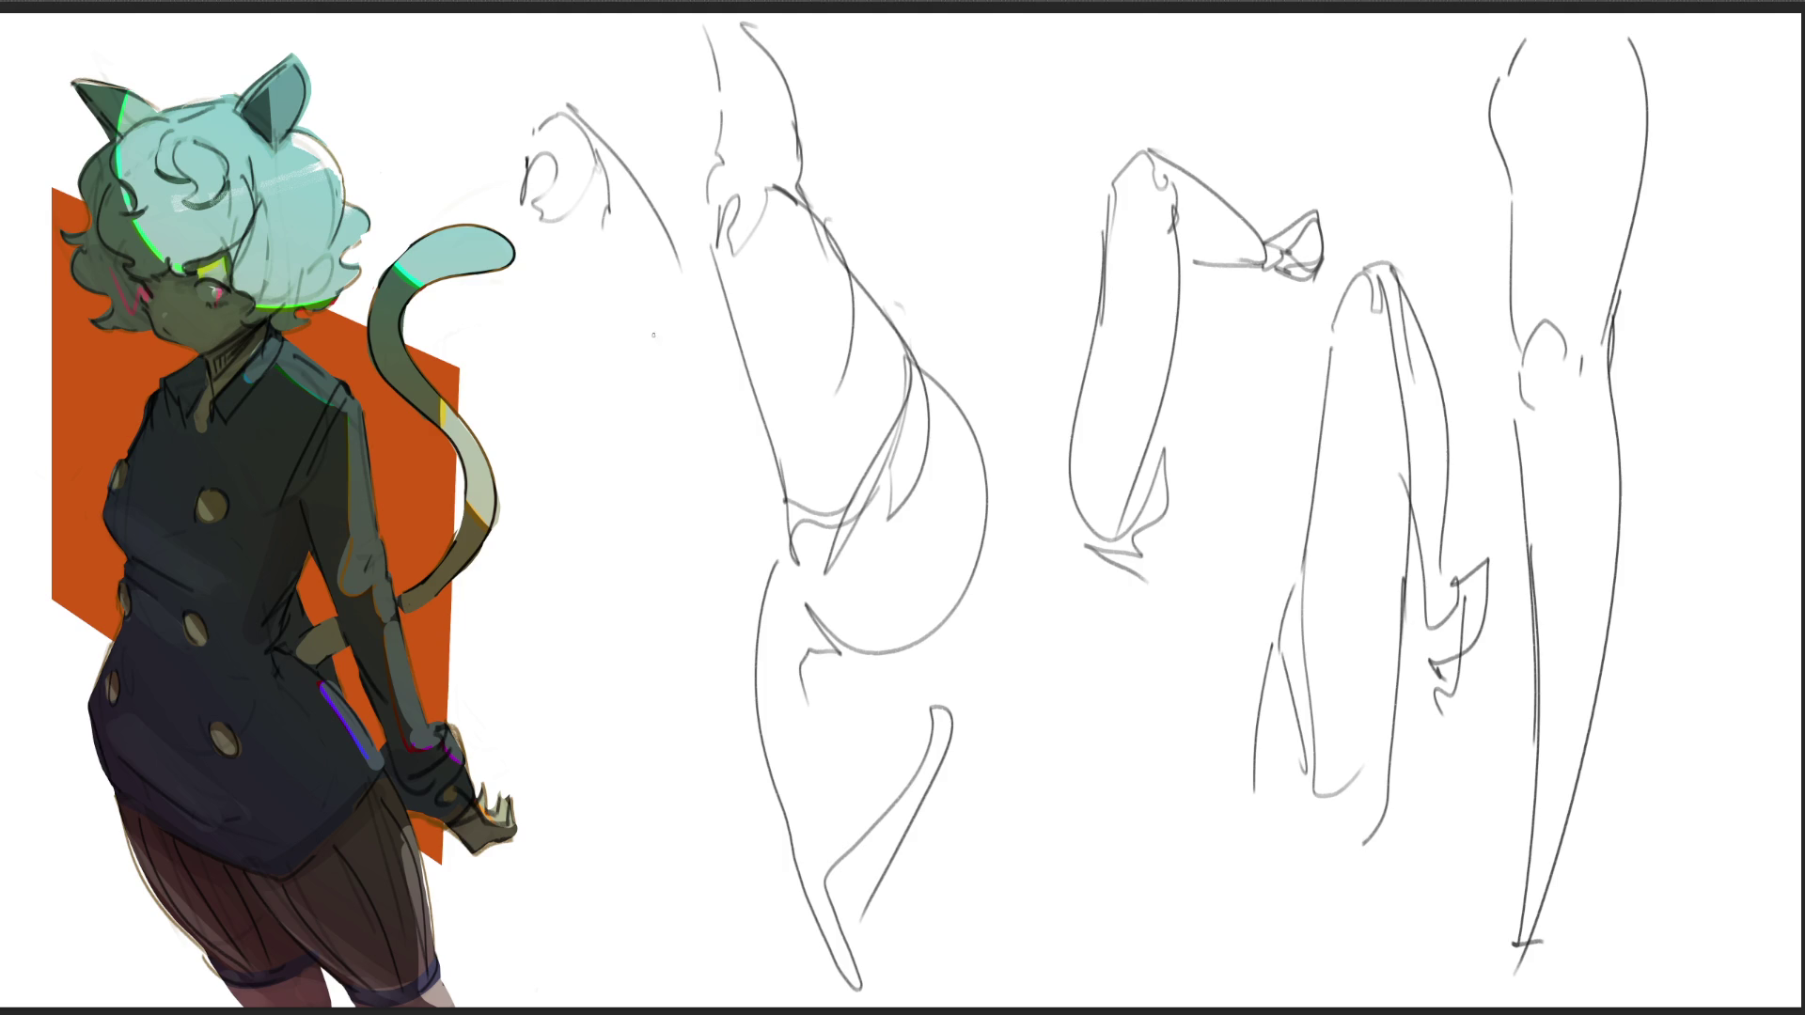
drag(612, 181, 627, 218)
drag(529, 180, 576, 649)
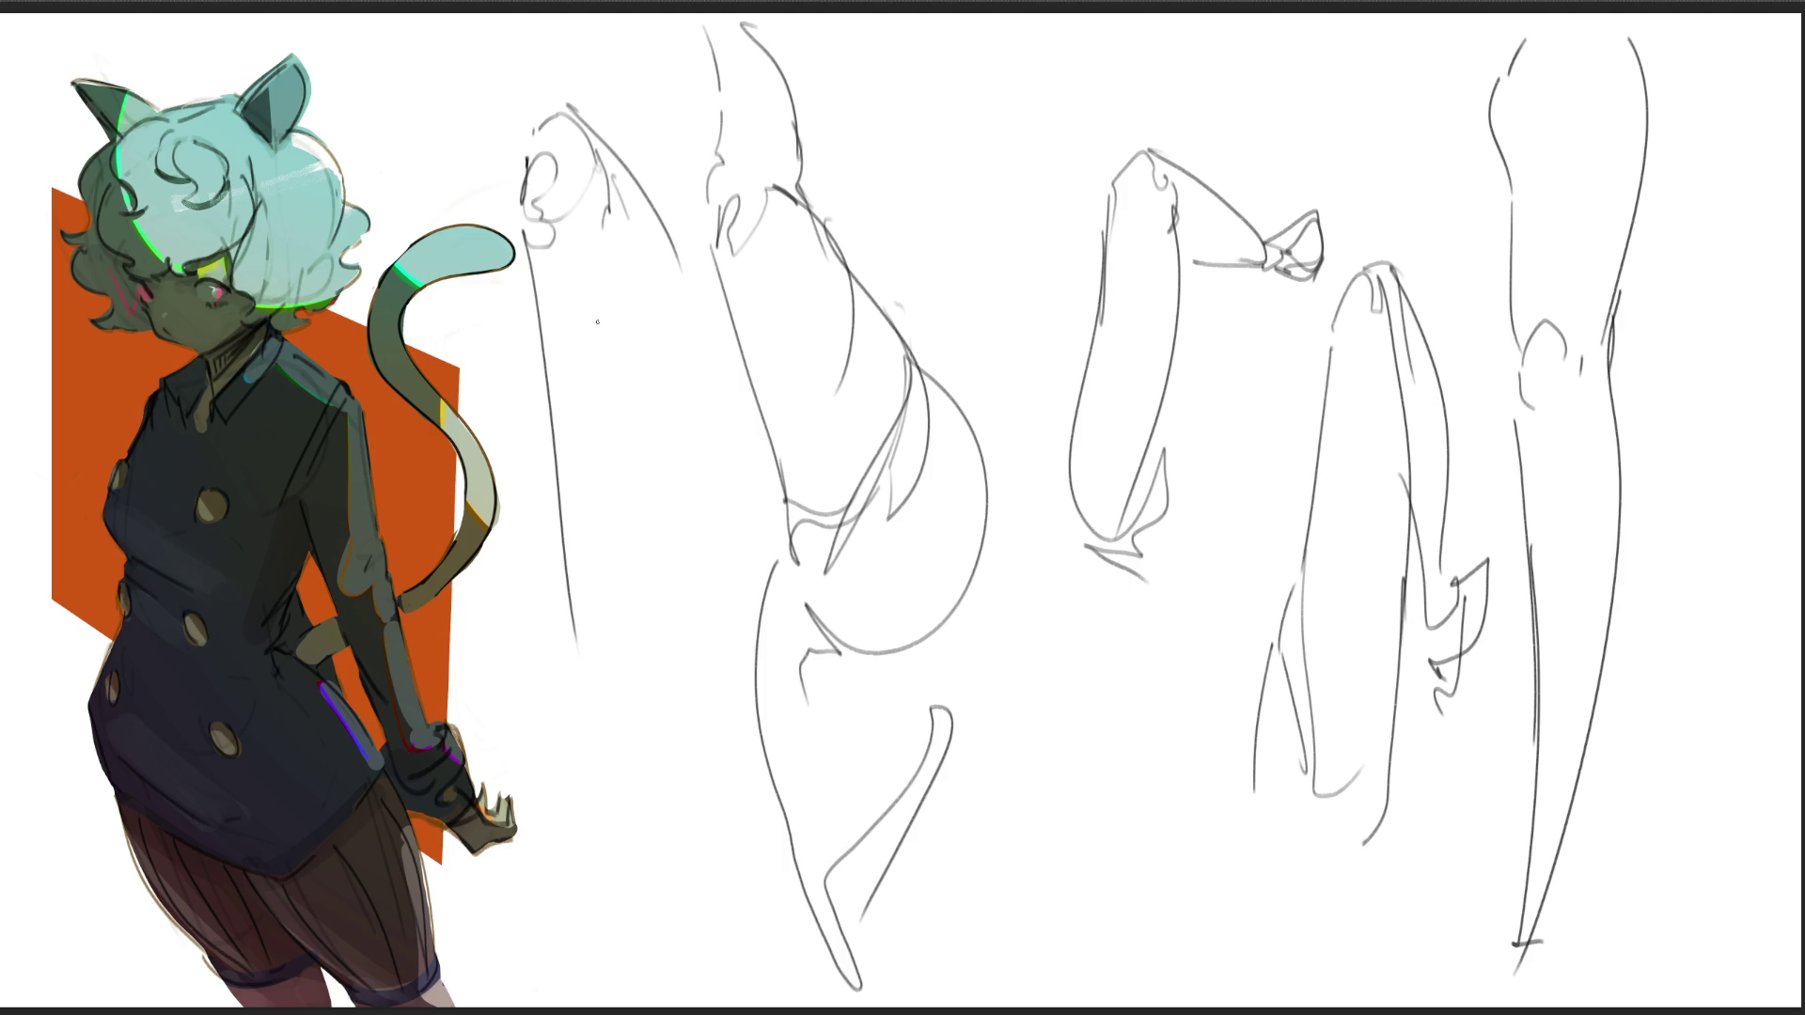
drag(610, 210, 643, 414)
drag(613, 343, 638, 603)
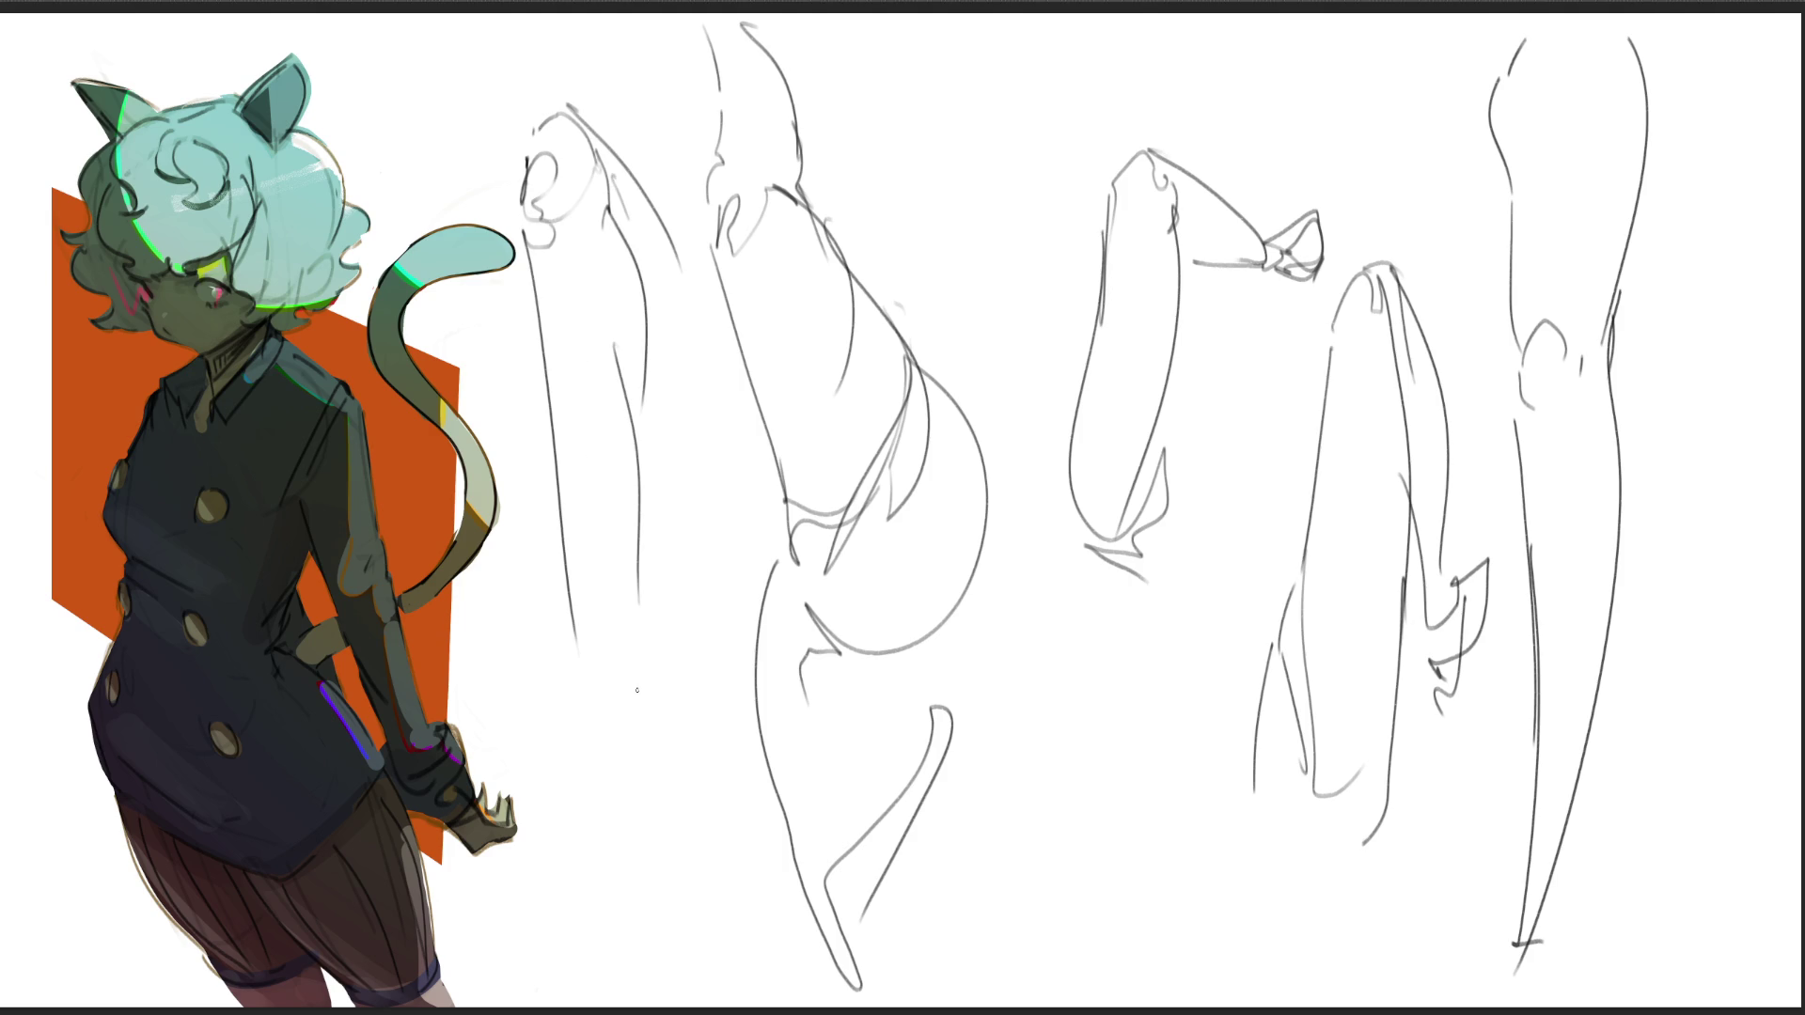
Step: Redraw the lower arm contour line, undoing the misplaced attempts
key(ctrl+z)
drag(630, 402, 643, 606)
key(ctrl+z)
drag(642, 396, 623, 601)
key(ctrl+z)
mouse_move(640, 397)
mouse_down()
mouse_move(630, 584)
mouse_move(569, 611)
mouse_move(616, 575)
mouse_move(648, 697)
mouse_up()
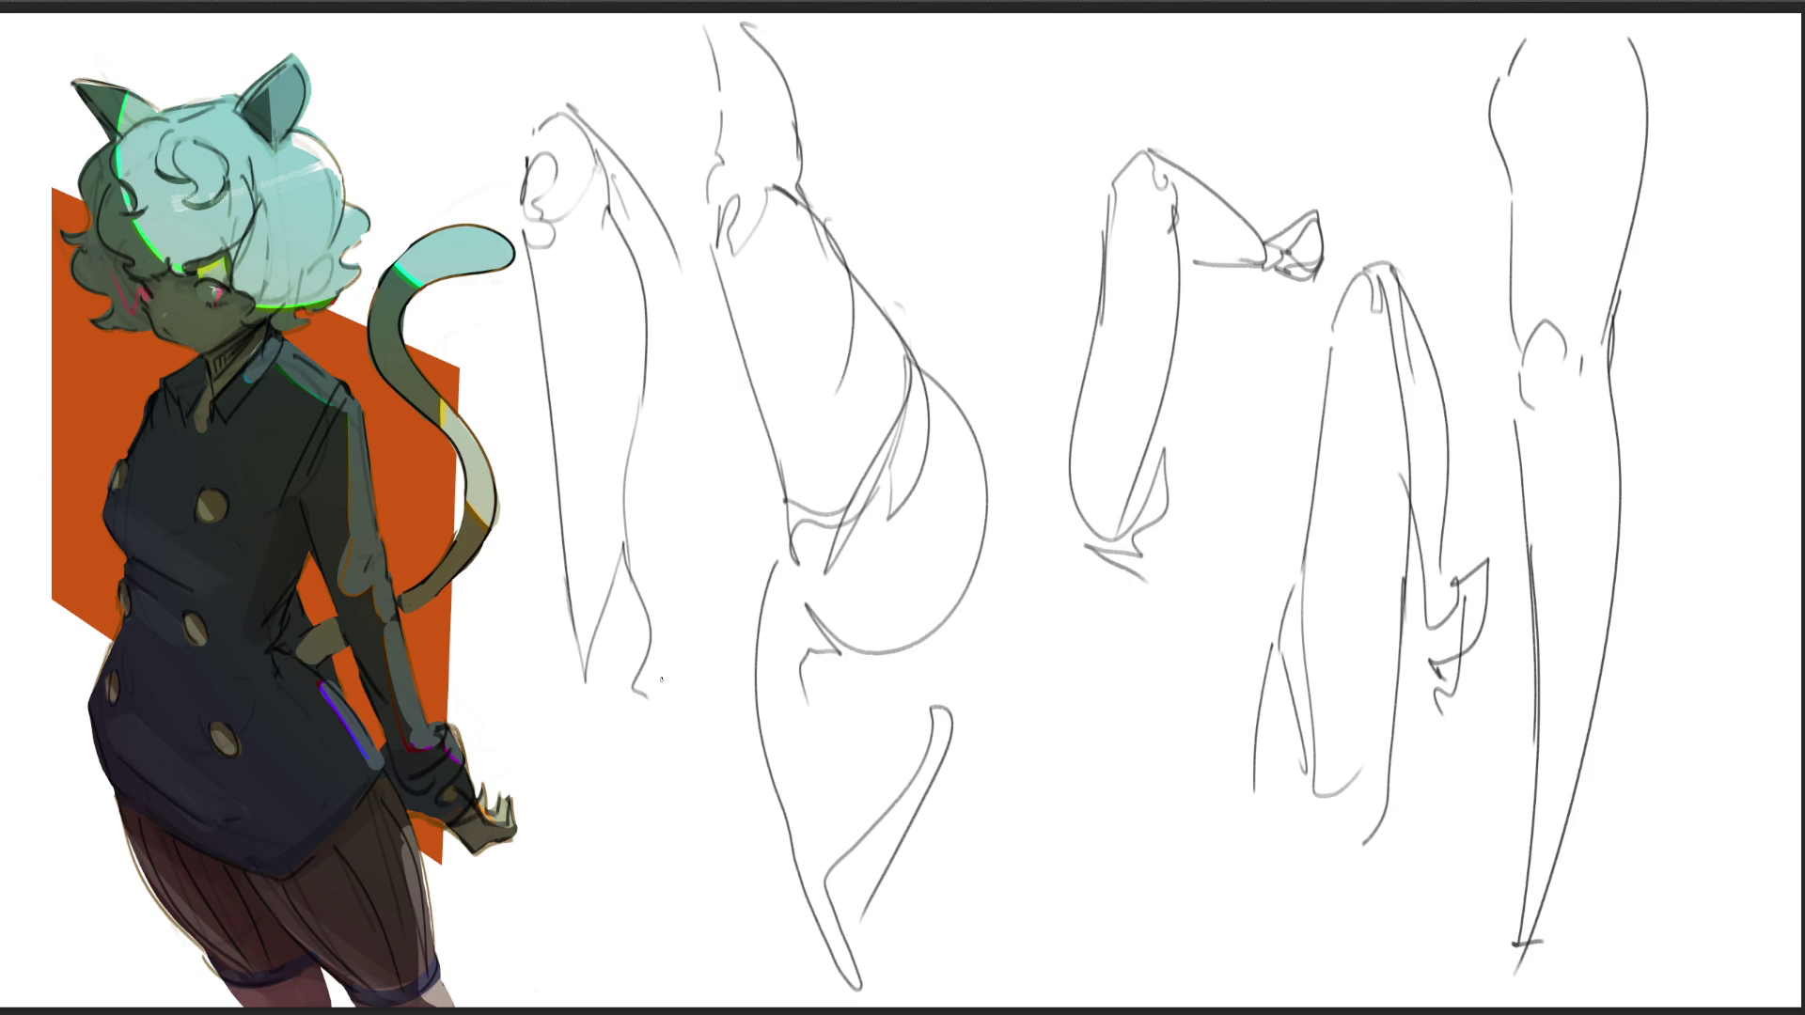
Step: Add the forearm, wrist and hand at the arm's bottom, then begin a small fist near the top
drag(657, 627, 696, 720)
mouse_move(562, 614)
mouse_down()
mouse_move(609, 876)
mouse_move(674, 766)
mouse_move(664, 832)
mouse_up()
mouse_move(583, 792)
mouse_down()
mouse_move(602, 948)
mouse_move(664, 935)
mouse_move(691, 743)
mouse_move(686, 846)
mouse_up()
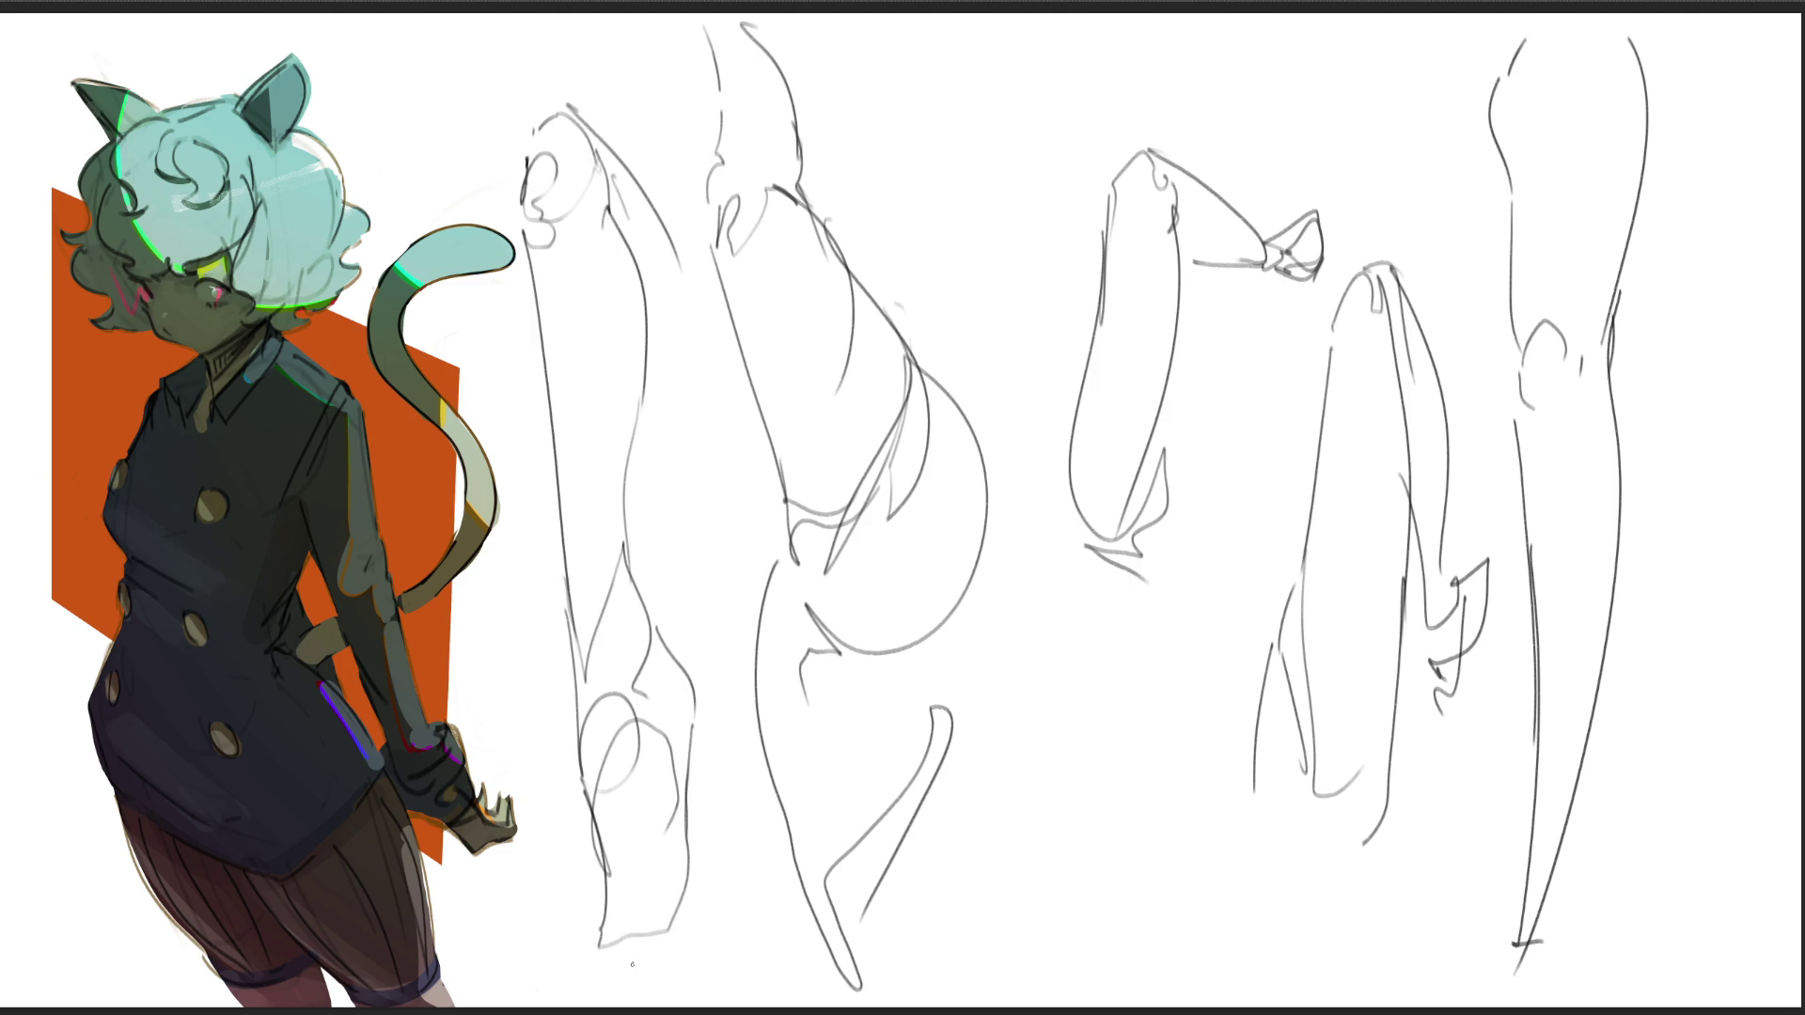
mouse_move(605, 889)
mouse_down()
mouse_move(569, 961)
mouse_move(594, 982)
mouse_move(601, 954)
mouse_move(660, 955)
mouse_move(681, 935)
mouse_up()
mouse_move(944, 115)
mouse_down()
mouse_move(941, 166)
mouse_move(979, 119)
mouse_move(989, 147)
mouse_up()
Step: Complete the boxy fist with knuckles, finger divisions, a closed base and a wrist cuff
mouse_move(998, 121)
mouse_down()
mouse_move(1021, 141)
mouse_move(997, 87)
mouse_up()
mouse_move(1005, 80)
mouse_down()
mouse_move(1017, 92)
mouse_move(1033, 67)
mouse_up()
drag(1033, 77, 1053, 124)
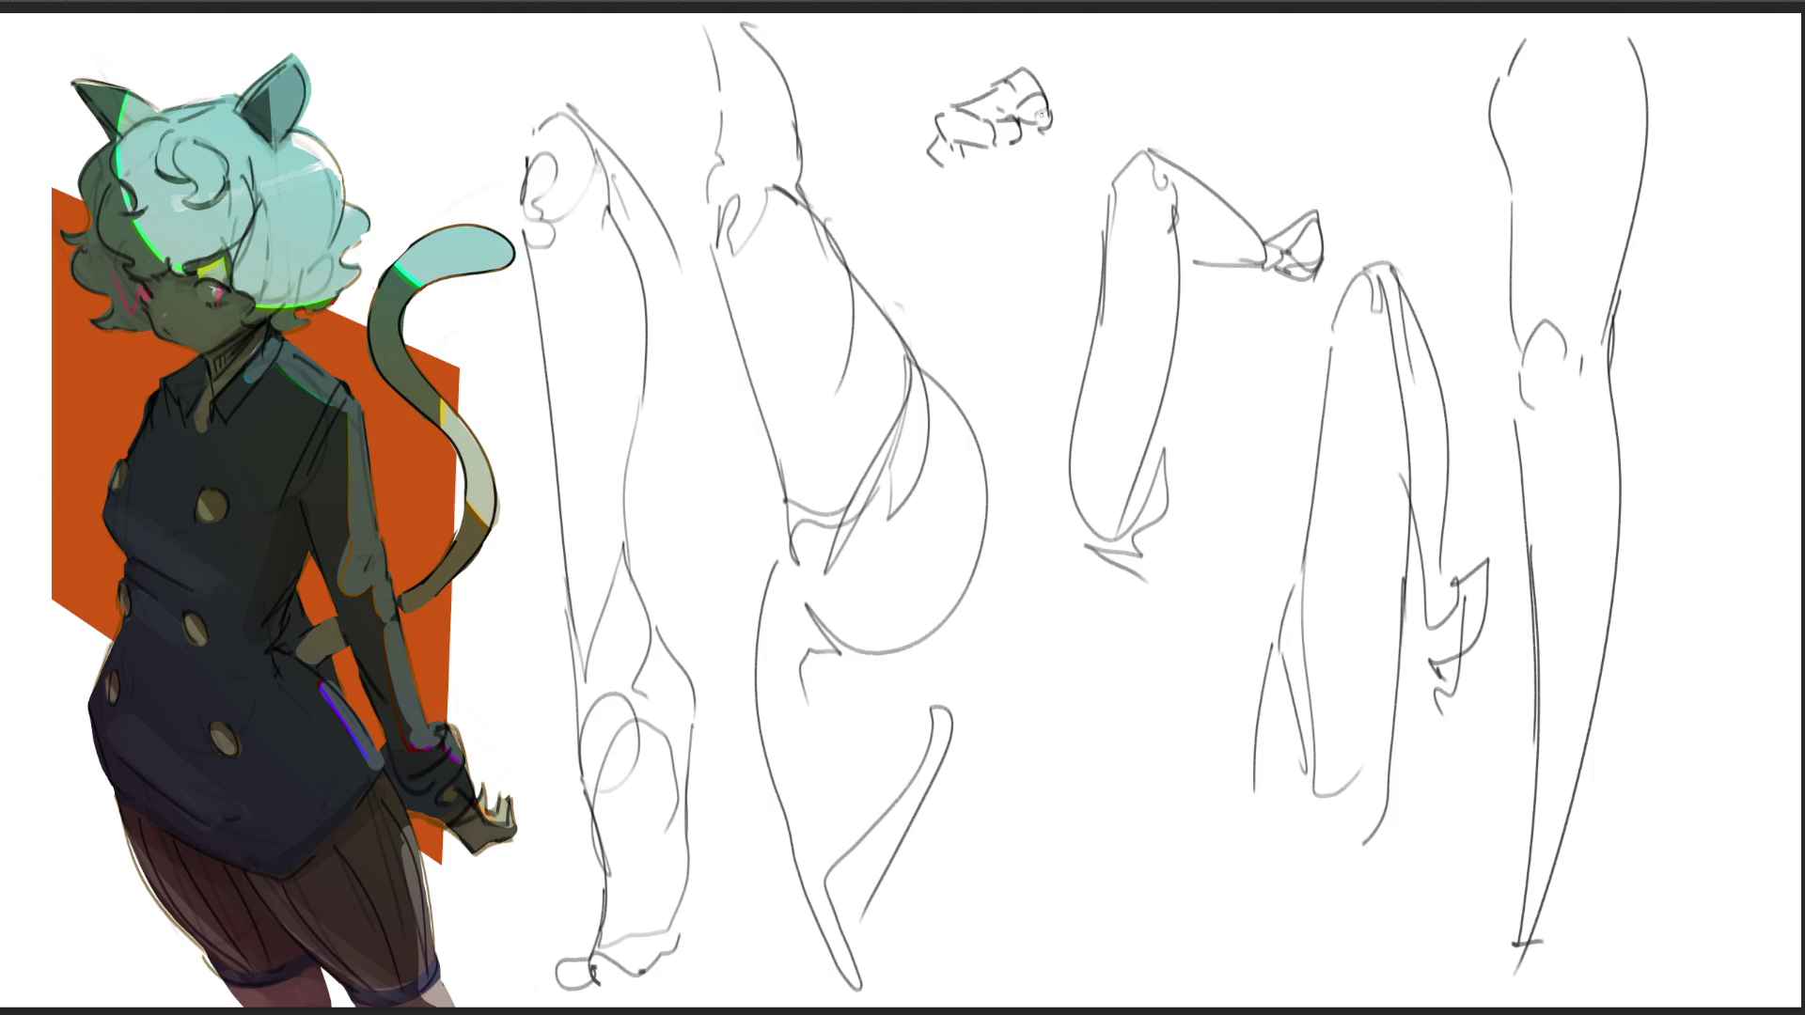
drag(1056, 104, 1056, 128)
mouse_move(947, 167)
mouse_down()
mouse_move(1021, 161)
mouse_move(973, 194)
mouse_move(1021, 166)
mouse_move(980, 212)
mouse_move(1007, 202)
mouse_move(972, 216)
mouse_up()
mouse_move(969, 214)
mouse_down()
mouse_move(1011, 193)
mouse_move(1000, 210)
mouse_up()
mouse_move(1042, 146)
mouse_down()
mouse_move(1022, 185)
mouse_move(1046, 81)
mouse_move(1092, 112)
mouse_move(1062, 128)
mouse_up()
drag(1121, 72, 1065, 128)
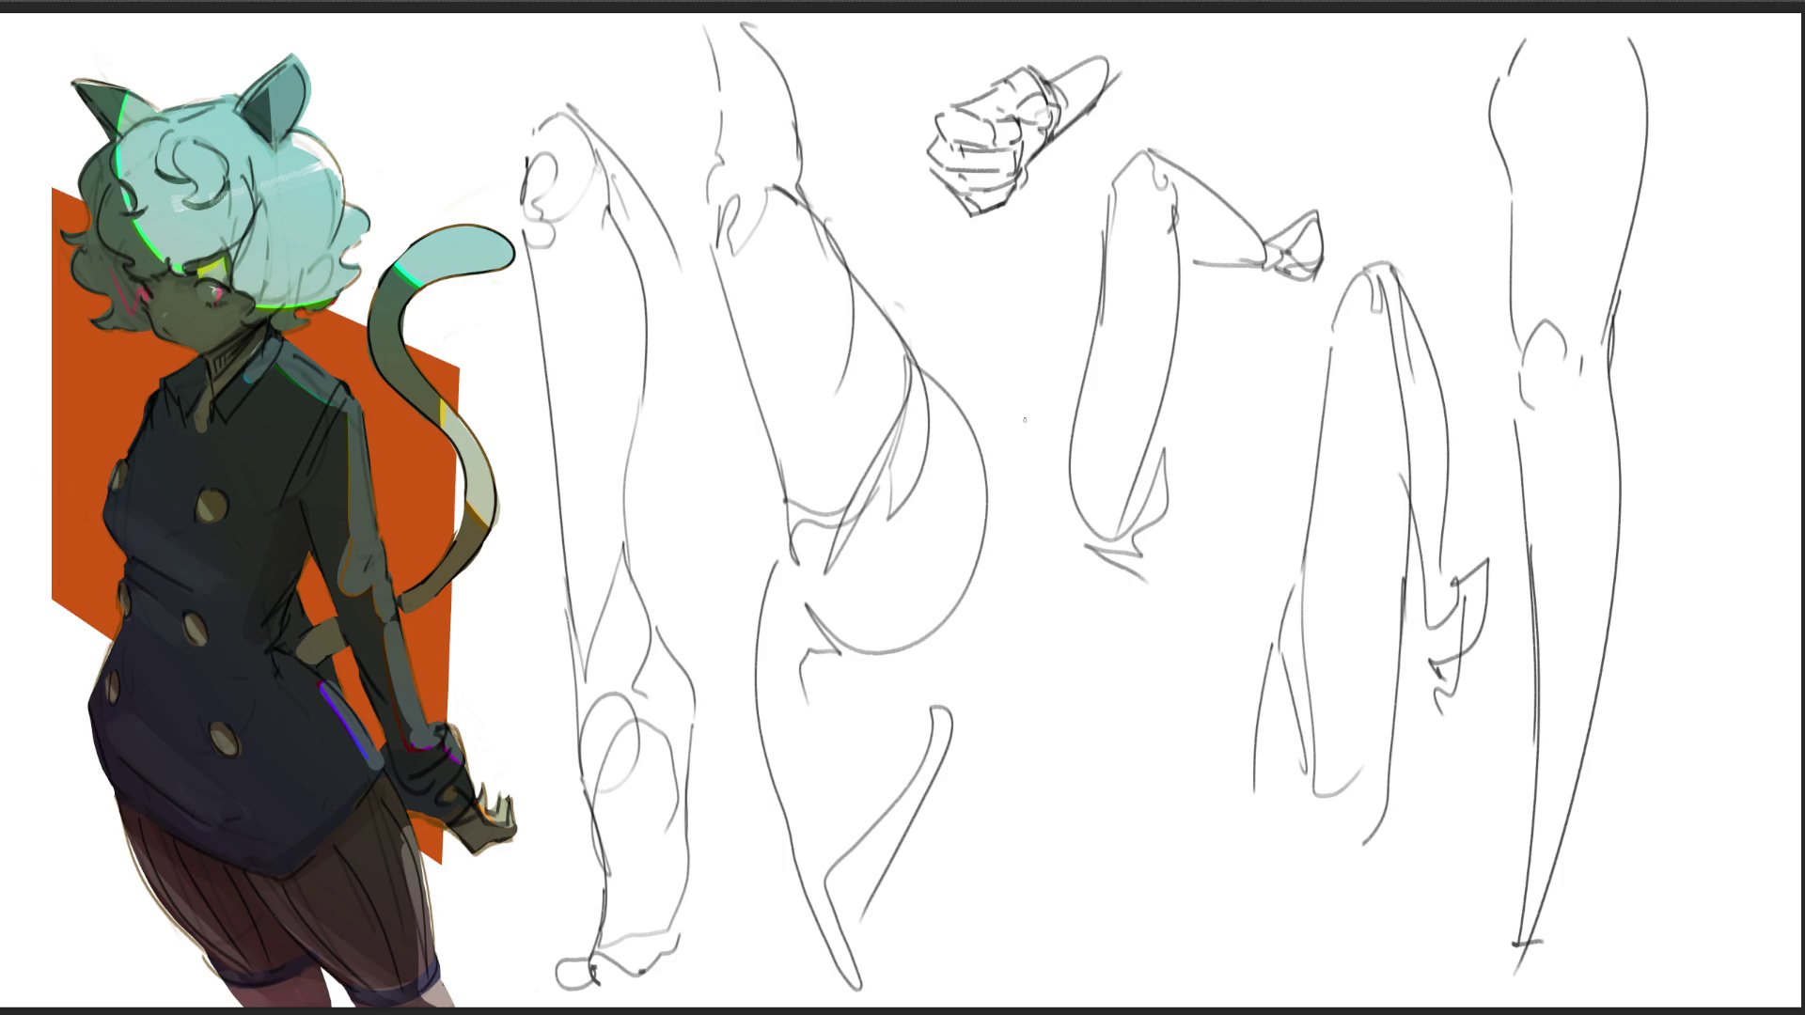
Step: Sketch a shoulder with an inner oval and the arm's left and right contours at upper right
mouse_move(1360, 64)
mouse_down()
mouse_move(1330, 137)
mouse_move(1344, 169)
mouse_move(1410, 174)
mouse_up()
drag(1356, 116, 1403, 266)
drag(1391, 183, 1413, 271)
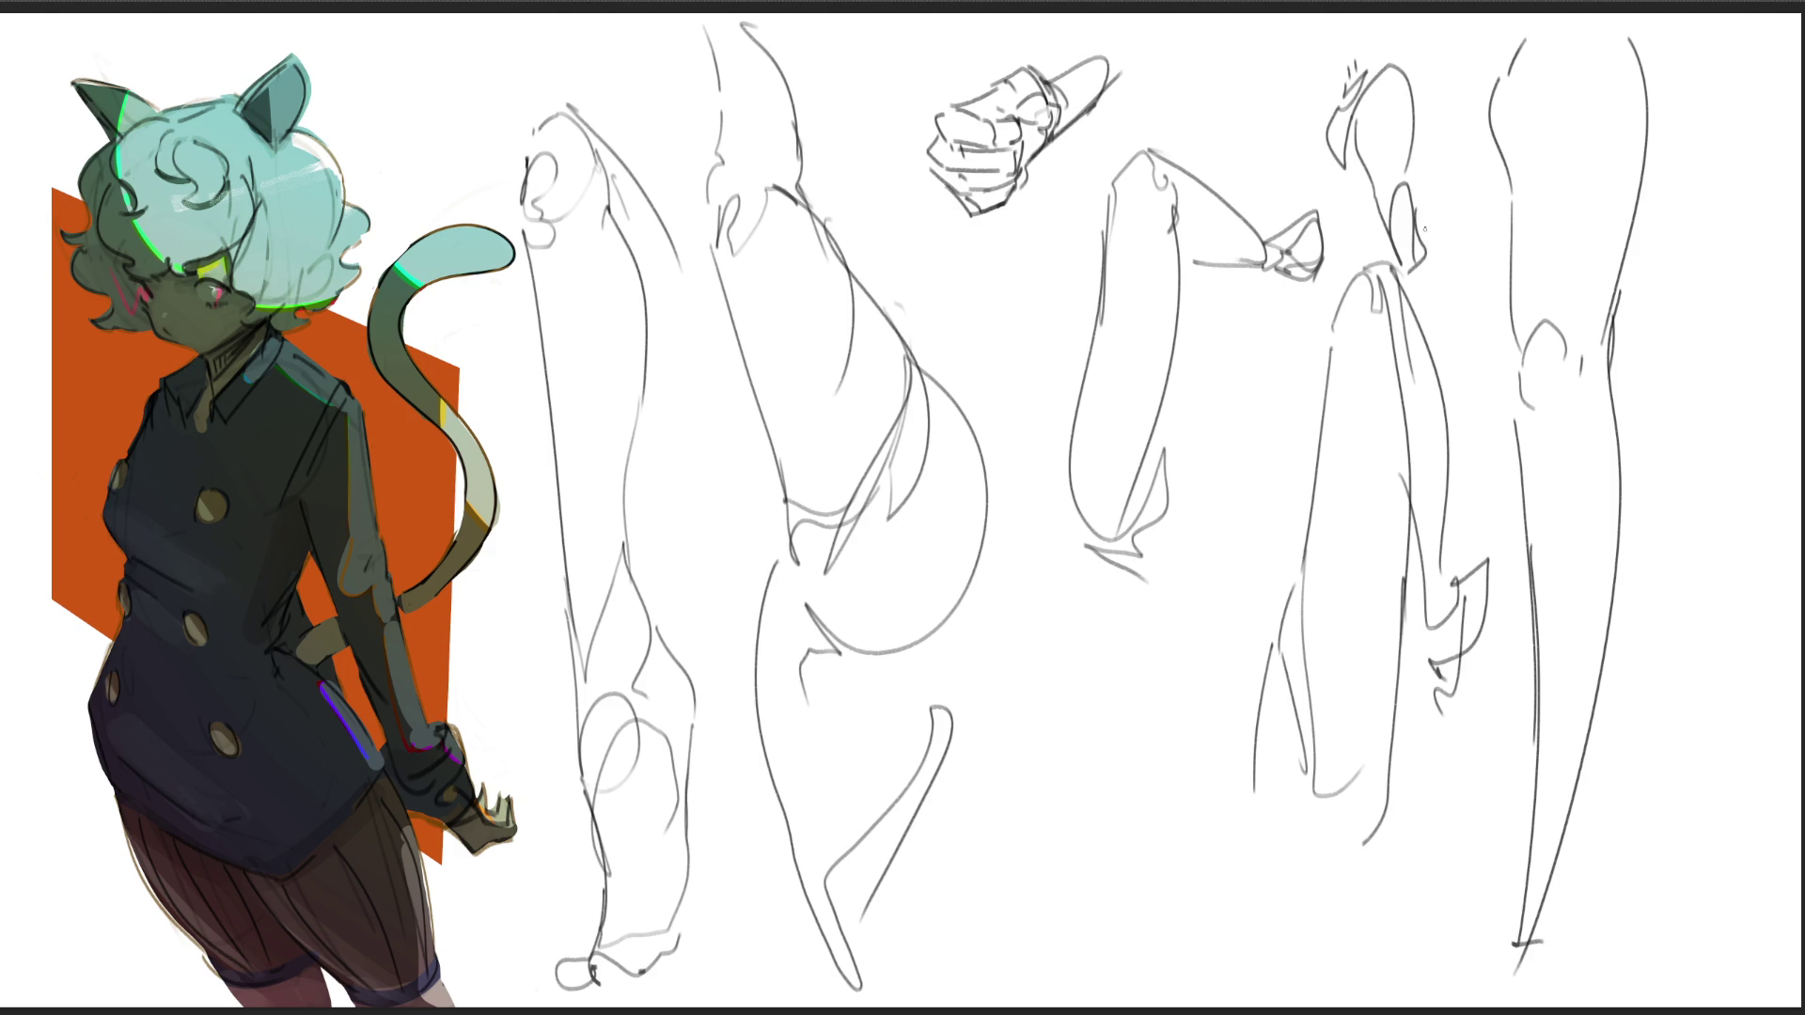
drag(1408, 60, 1431, 326)
mouse_move(1344, 133)
mouse_down()
mouse_move(1364, 262)
mouse_move(1437, 337)
mouse_move(1436, 406)
mouse_up()
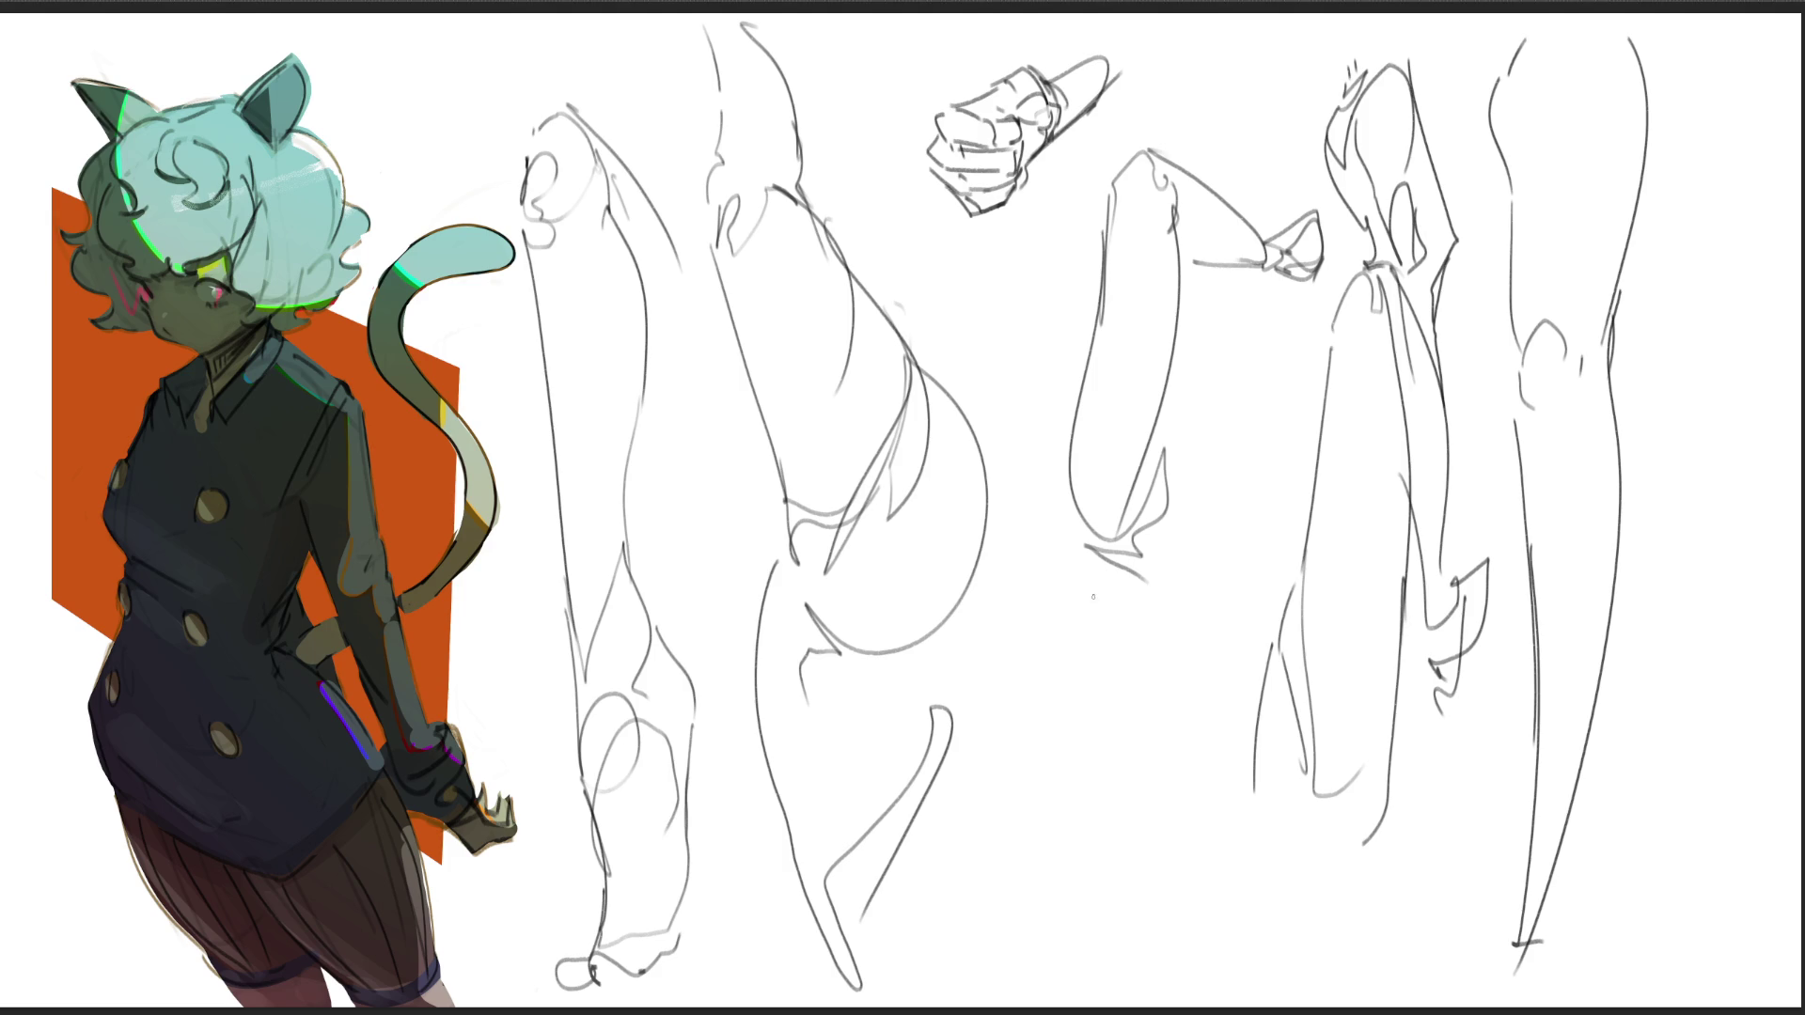
Step: Draw a long lower limb under the bent arm with end details, undoing the last stroke
mouse_move(1124, 592)
mouse_down()
mouse_move(1109, 647)
mouse_move(1140, 575)
mouse_move(1203, 669)
mouse_move(1199, 654)
mouse_move(1184, 777)
mouse_move(1108, 649)
mouse_move(1091, 766)
mouse_move(1056, 748)
mouse_move(1066, 795)
mouse_move(1162, 853)
mouse_up()
drag(1182, 762, 1191, 865)
drag(1076, 790, 1109, 936)
drag(1115, 827, 1138, 995)
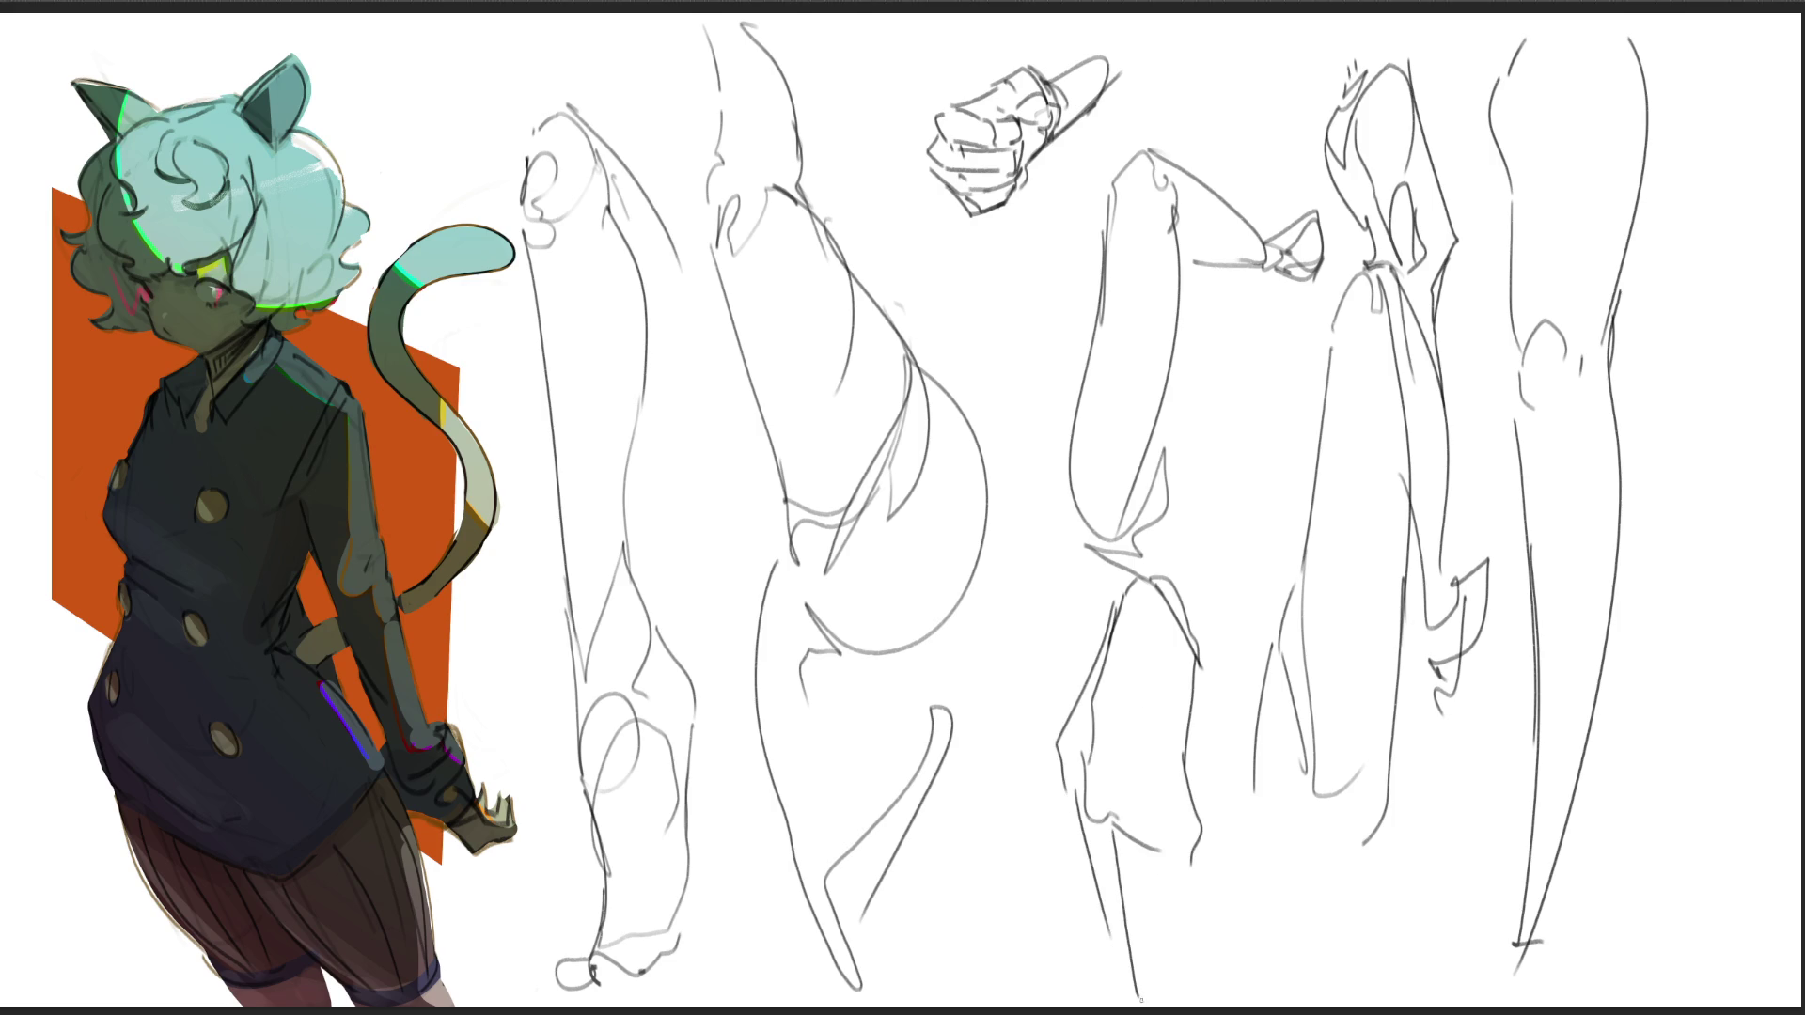
mouse_move(1120, 849)
mouse_down()
mouse_move(1134, 936)
mouse_move(1164, 920)
mouse_up()
drag(1200, 848, 1190, 916)
drag(1060, 752, 1111, 978)
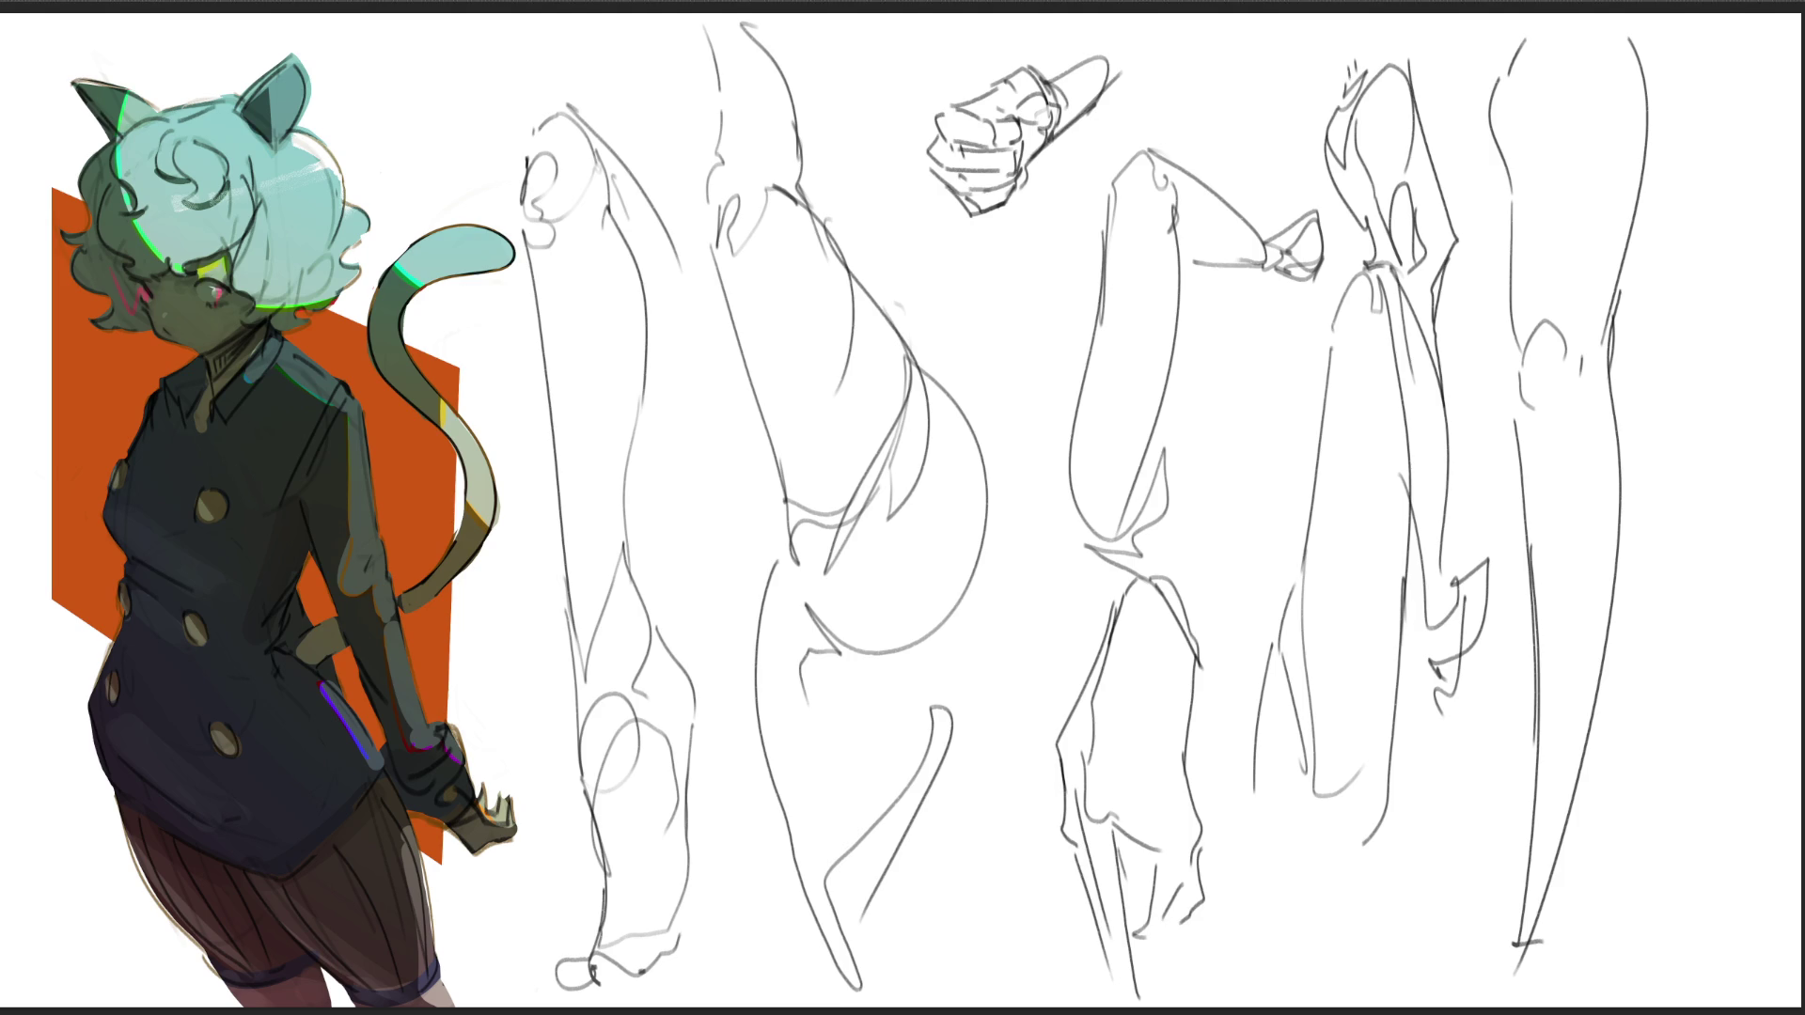
key(ctrl+z)
Step: Connect the fist downward with a dashed line, hatching and a curved contour, plus a short top line
mouse_move(1002, 291)
mouse_down()
mouse_move(987, 265)
mouse_move(1006, 207)
mouse_move(1064, 218)
mouse_move(946, 269)
mouse_move(985, 241)
mouse_up()
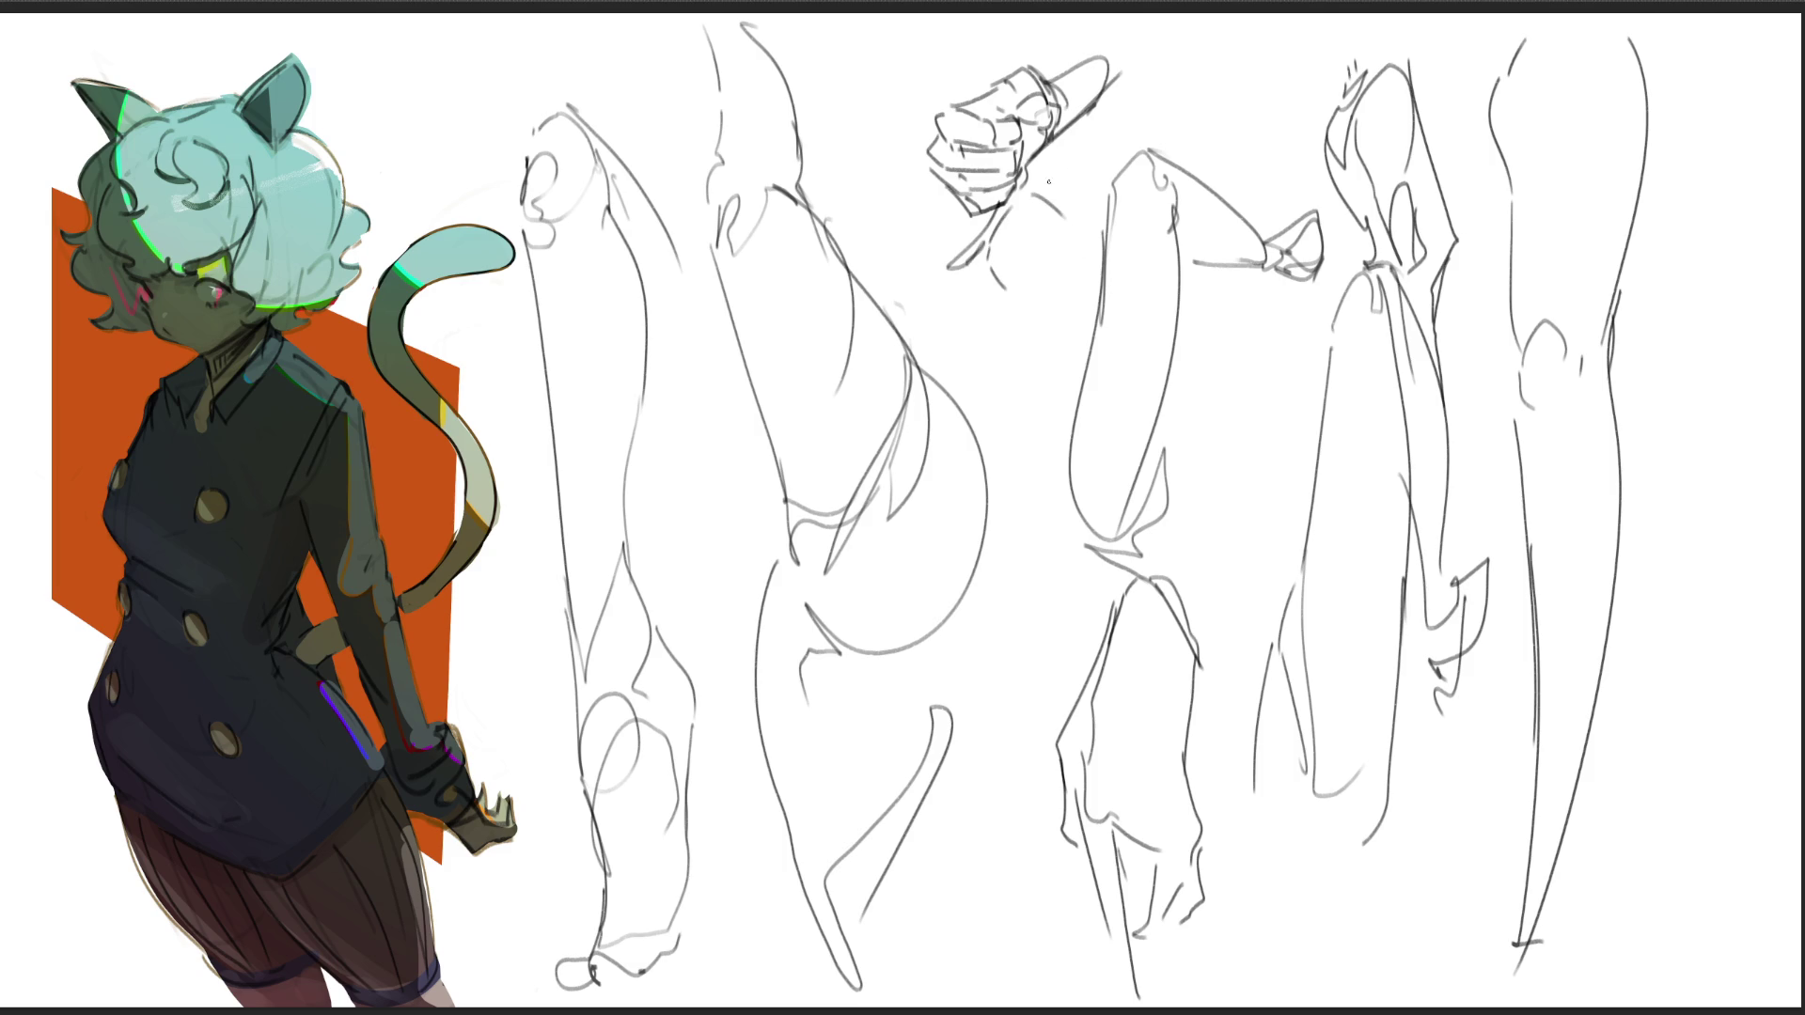
drag(1024, 300, 1083, 300)
drag(1058, 208, 1100, 248)
mouse_move(1080, 311)
mouse_down()
mouse_move(1048, 340)
mouse_move(1076, 365)
mouse_move(1071, 342)
mouse_up()
mouse_move(1081, 314)
mouse_down()
mouse_move(1077, 367)
mouse_move(1026, 359)
mouse_up()
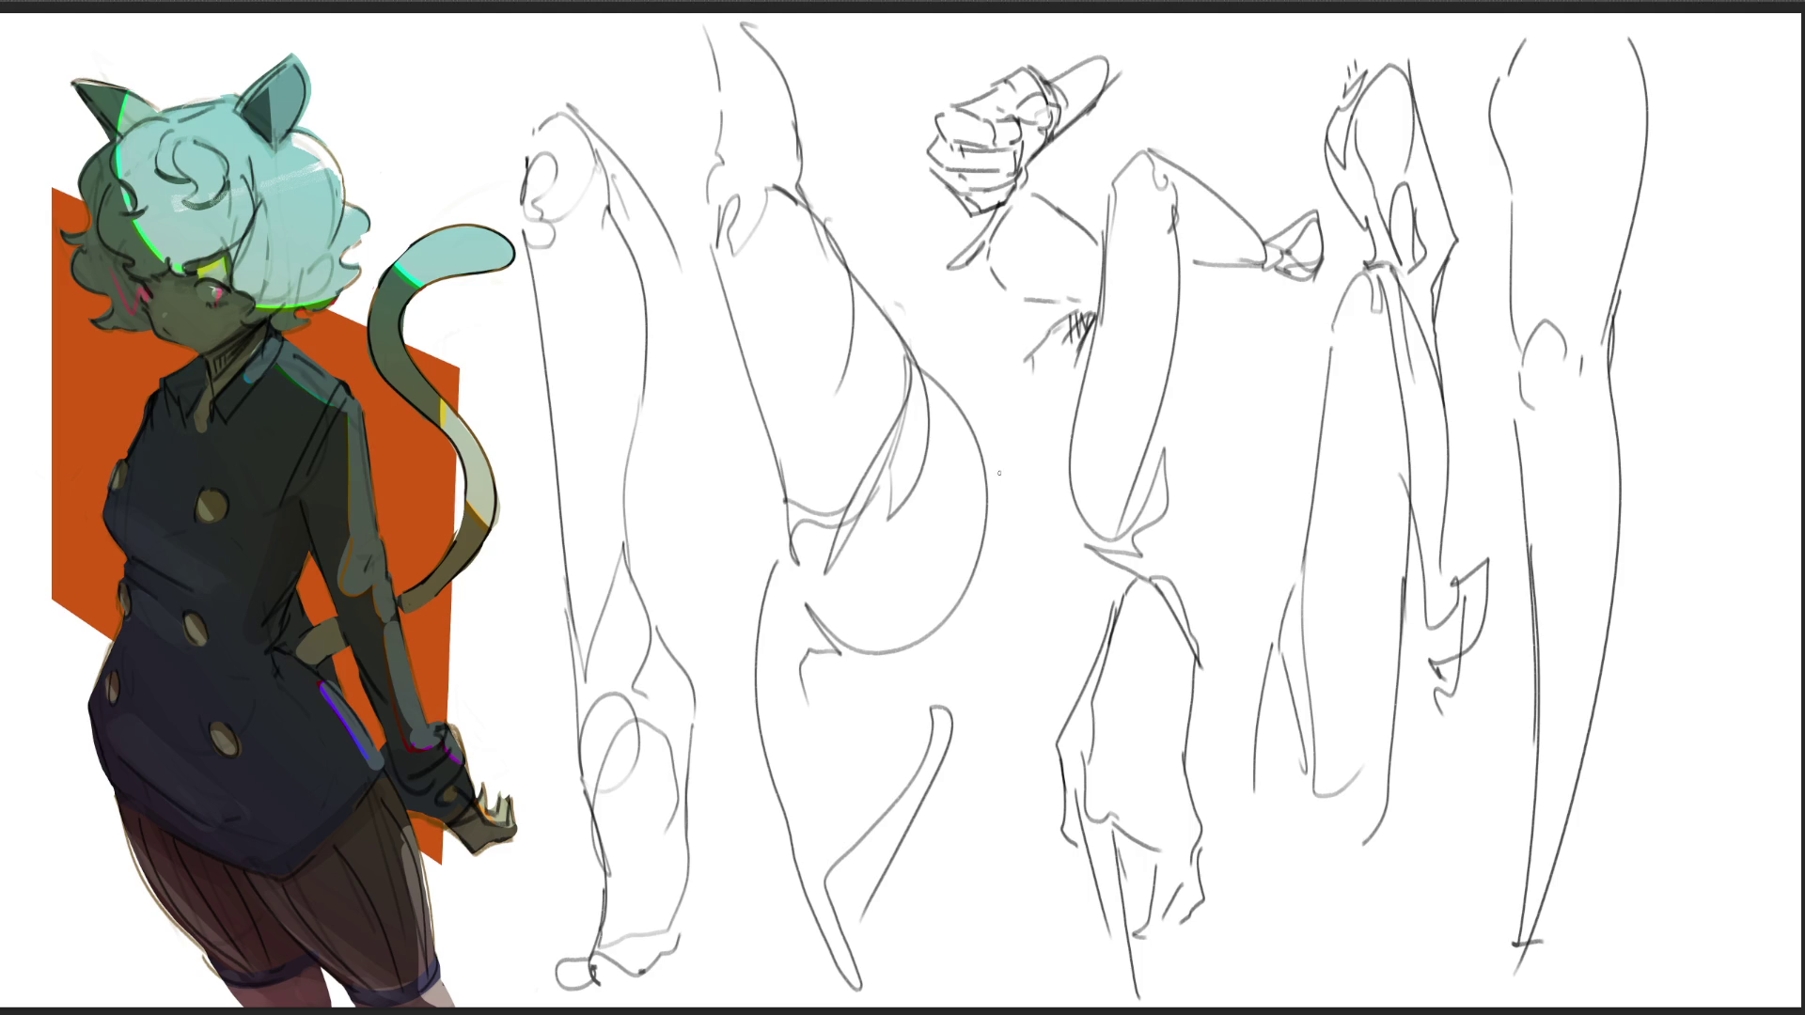
drag(906, 307, 907, 335)
mouse_move(1028, 393)
mouse_down()
mouse_move(1042, 420)
mouse_move(997, 507)
mouse_up()
mouse_move(1258, 43)
mouse_down()
mouse_move(1196, 136)
mouse_move(1269, 194)
mouse_move(1286, 159)
mouse_up()
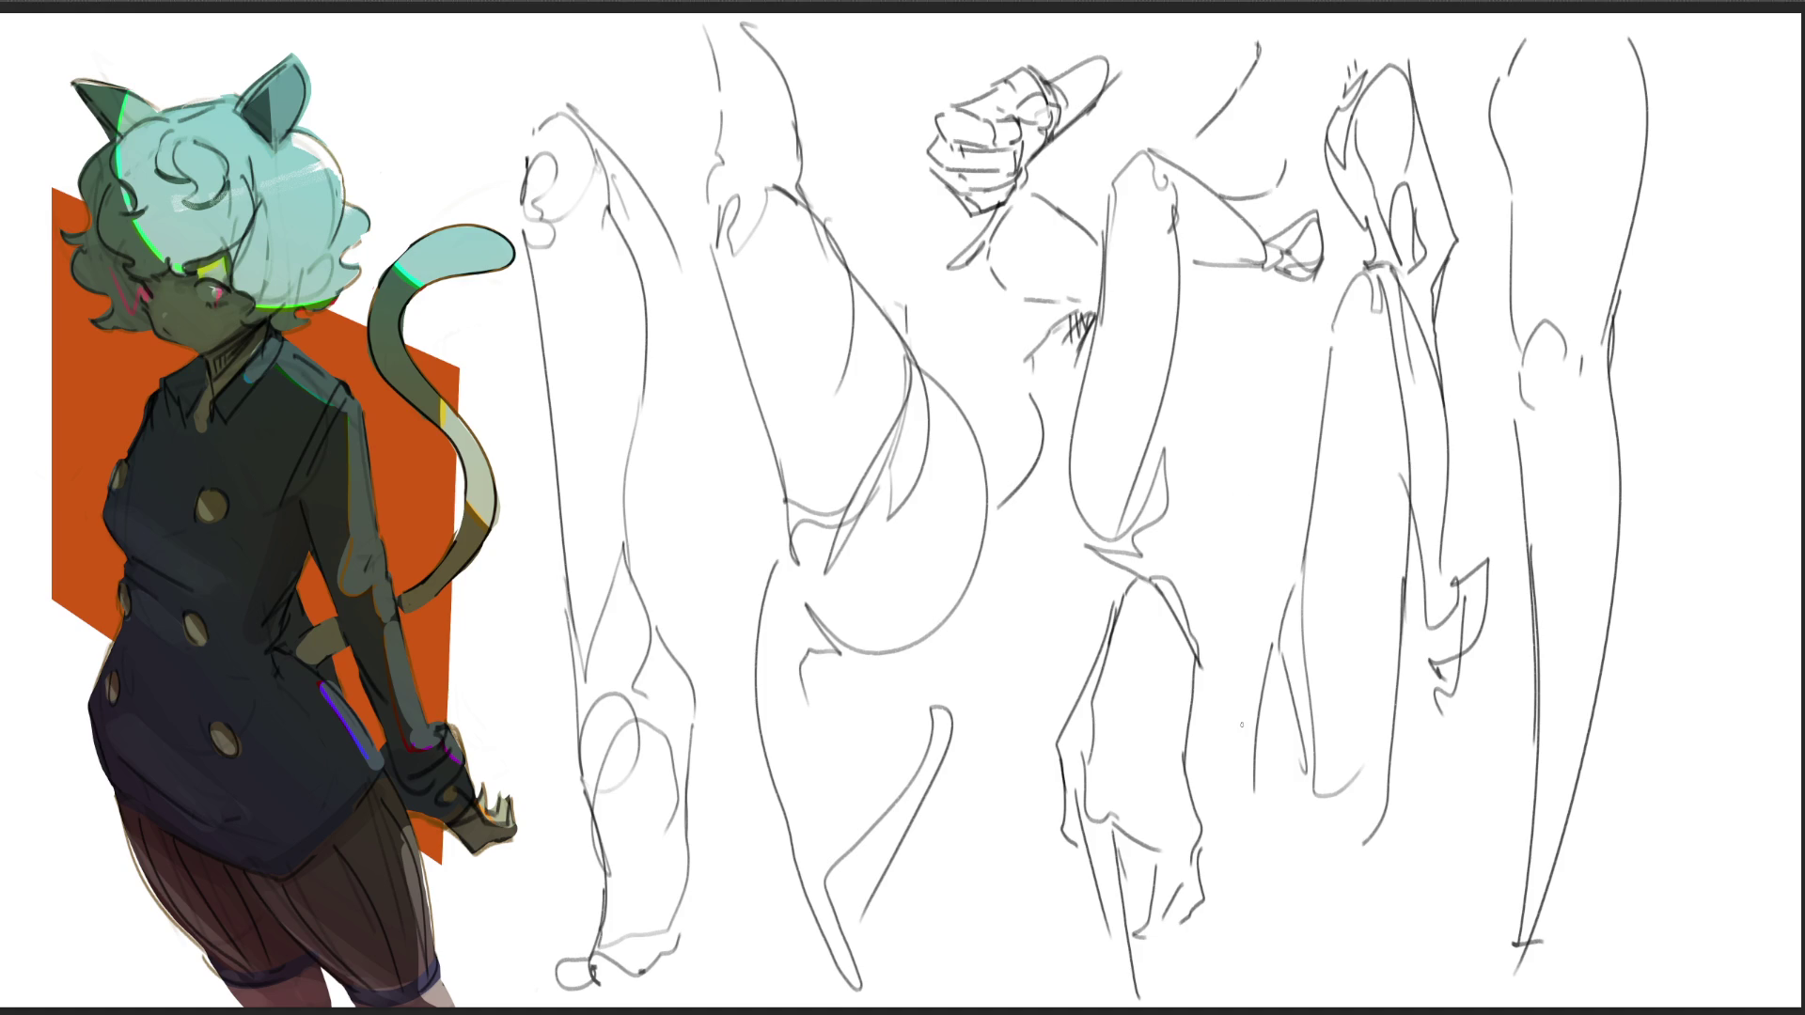
Step: Start a new far-right leg and add a diagonal and longer curve to the middle sketch, undoing stray strokes
mouse_move(1686, 162)
mouse_down()
mouse_move(1728, 324)
mouse_move(1619, 341)
mouse_move(1687, 383)
mouse_move(1617, 341)
mouse_up()
key(ctrl+z)
key(ctrl+z)
drag(1731, 336, 1695, 358)
key(ctrl+z)
drag(1207, 471, 1283, 394)
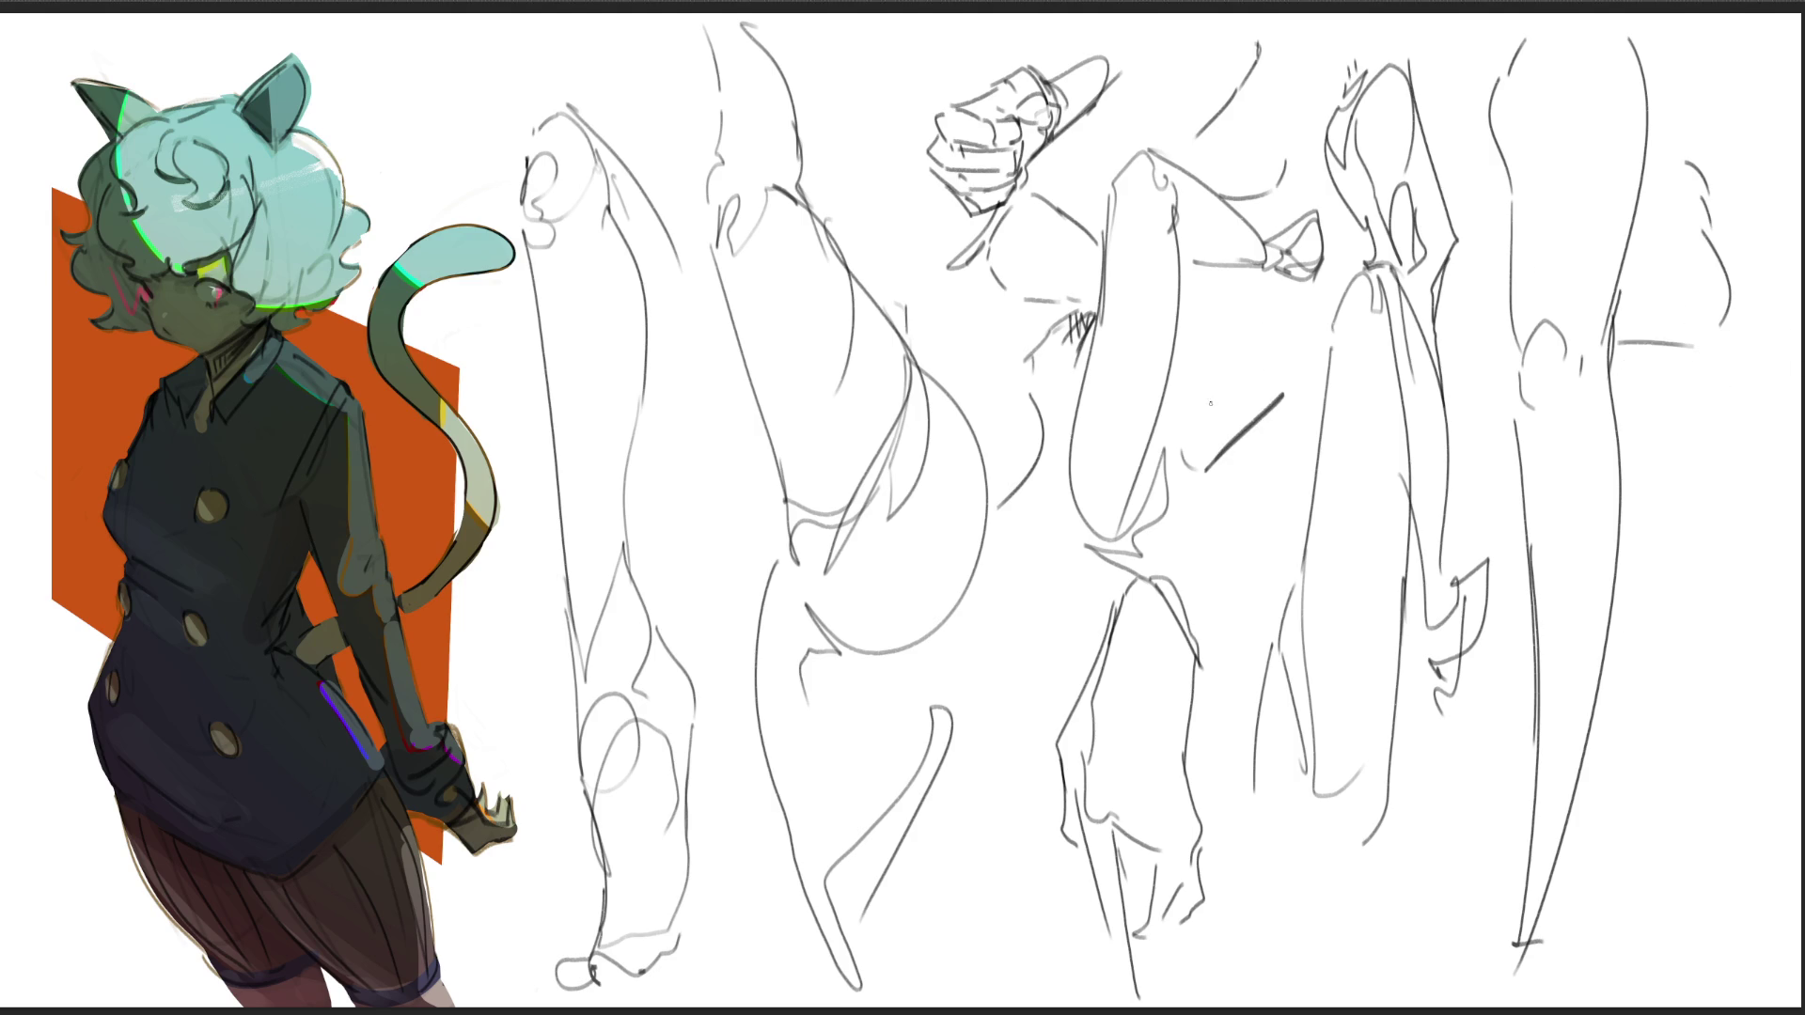
drag(1213, 347, 1202, 458)
key(ctrl+z)
drag(1237, 342, 1185, 477)
Step: Draw the far-right leg's knee, calf, heel and foot, then clear all limb sketches
drag(1650, 468, 1630, 551)
mouse_move(1650, 438)
mouse_down()
mouse_move(1661, 420)
mouse_move(1702, 524)
mouse_move(1700, 610)
mouse_up()
key(ctrl+z)
drag(1706, 411, 1704, 799)
drag(1735, 515, 1726, 661)
key(ctrl+z)
drag(1709, 531, 1703, 688)
mouse_move(1641, 544)
mouse_down()
mouse_move(1631, 855)
mouse_move(1689, 745)
mouse_up()
drag(1686, 745, 1755, 852)
mouse_move(1604, 887)
mouse_down()
mouse_move(1735, 864)
mouse_move(1723, 902)
mouse_up()
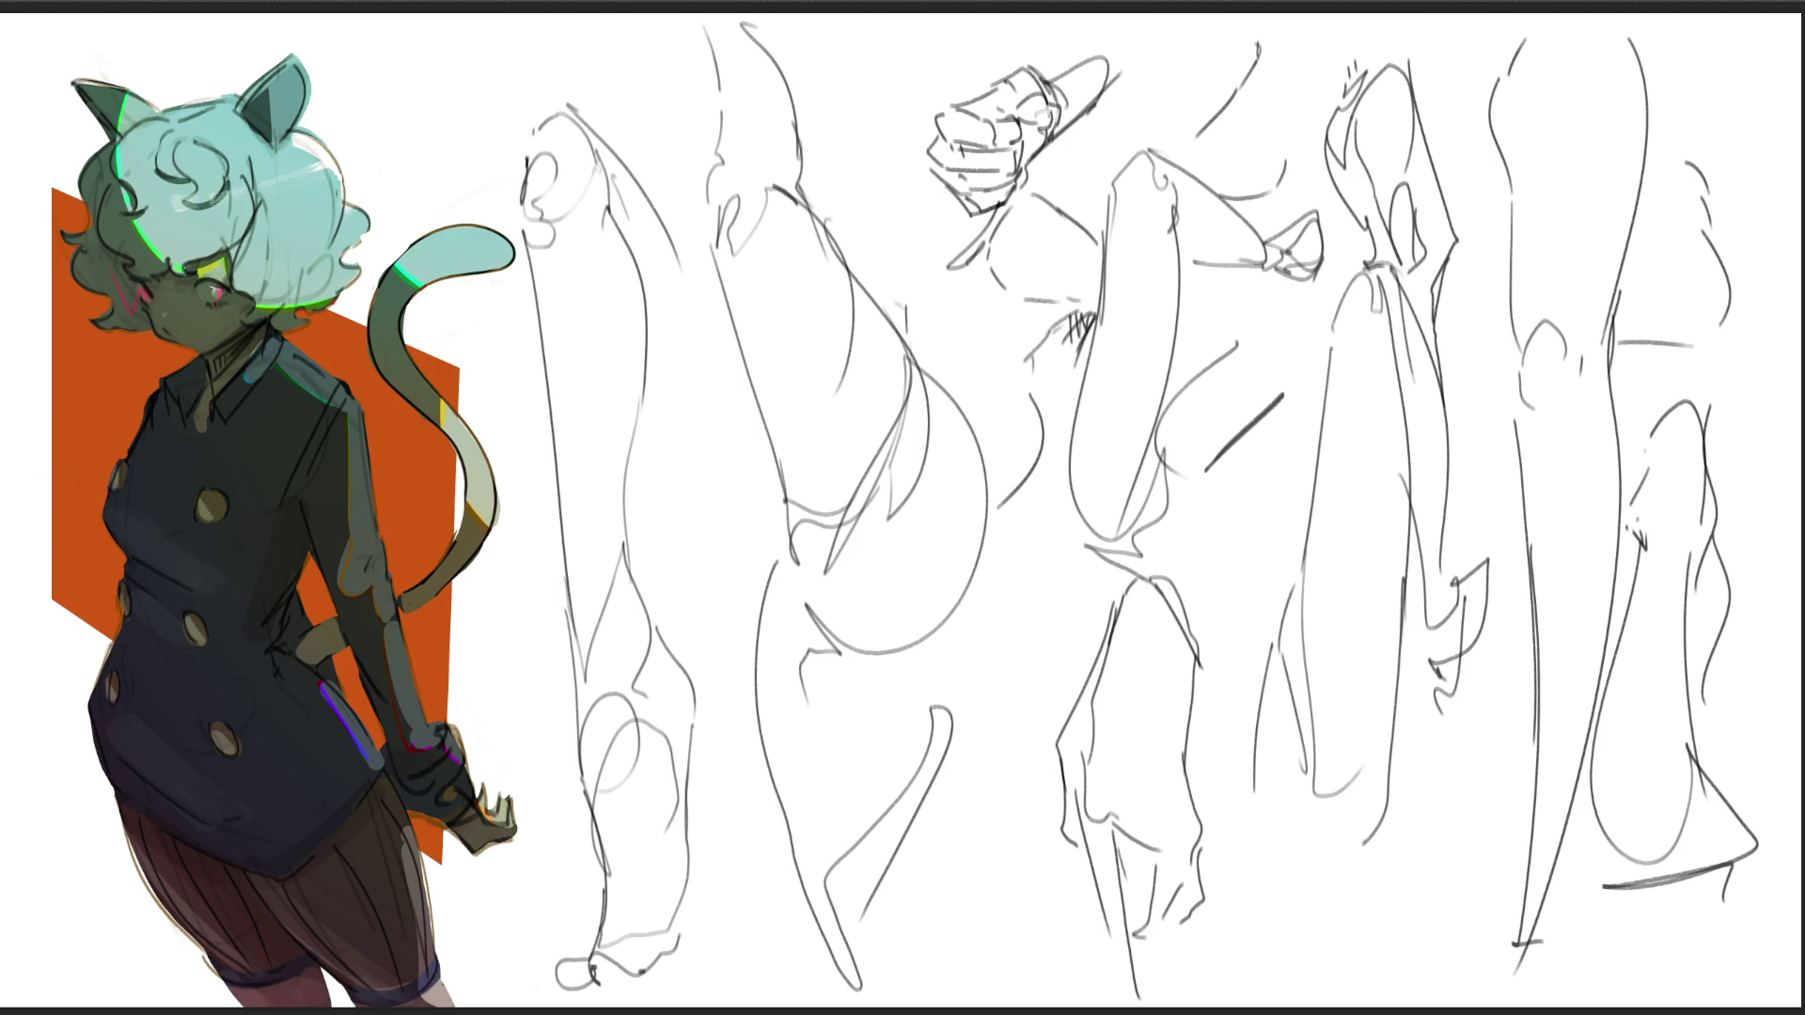
key(Delete)
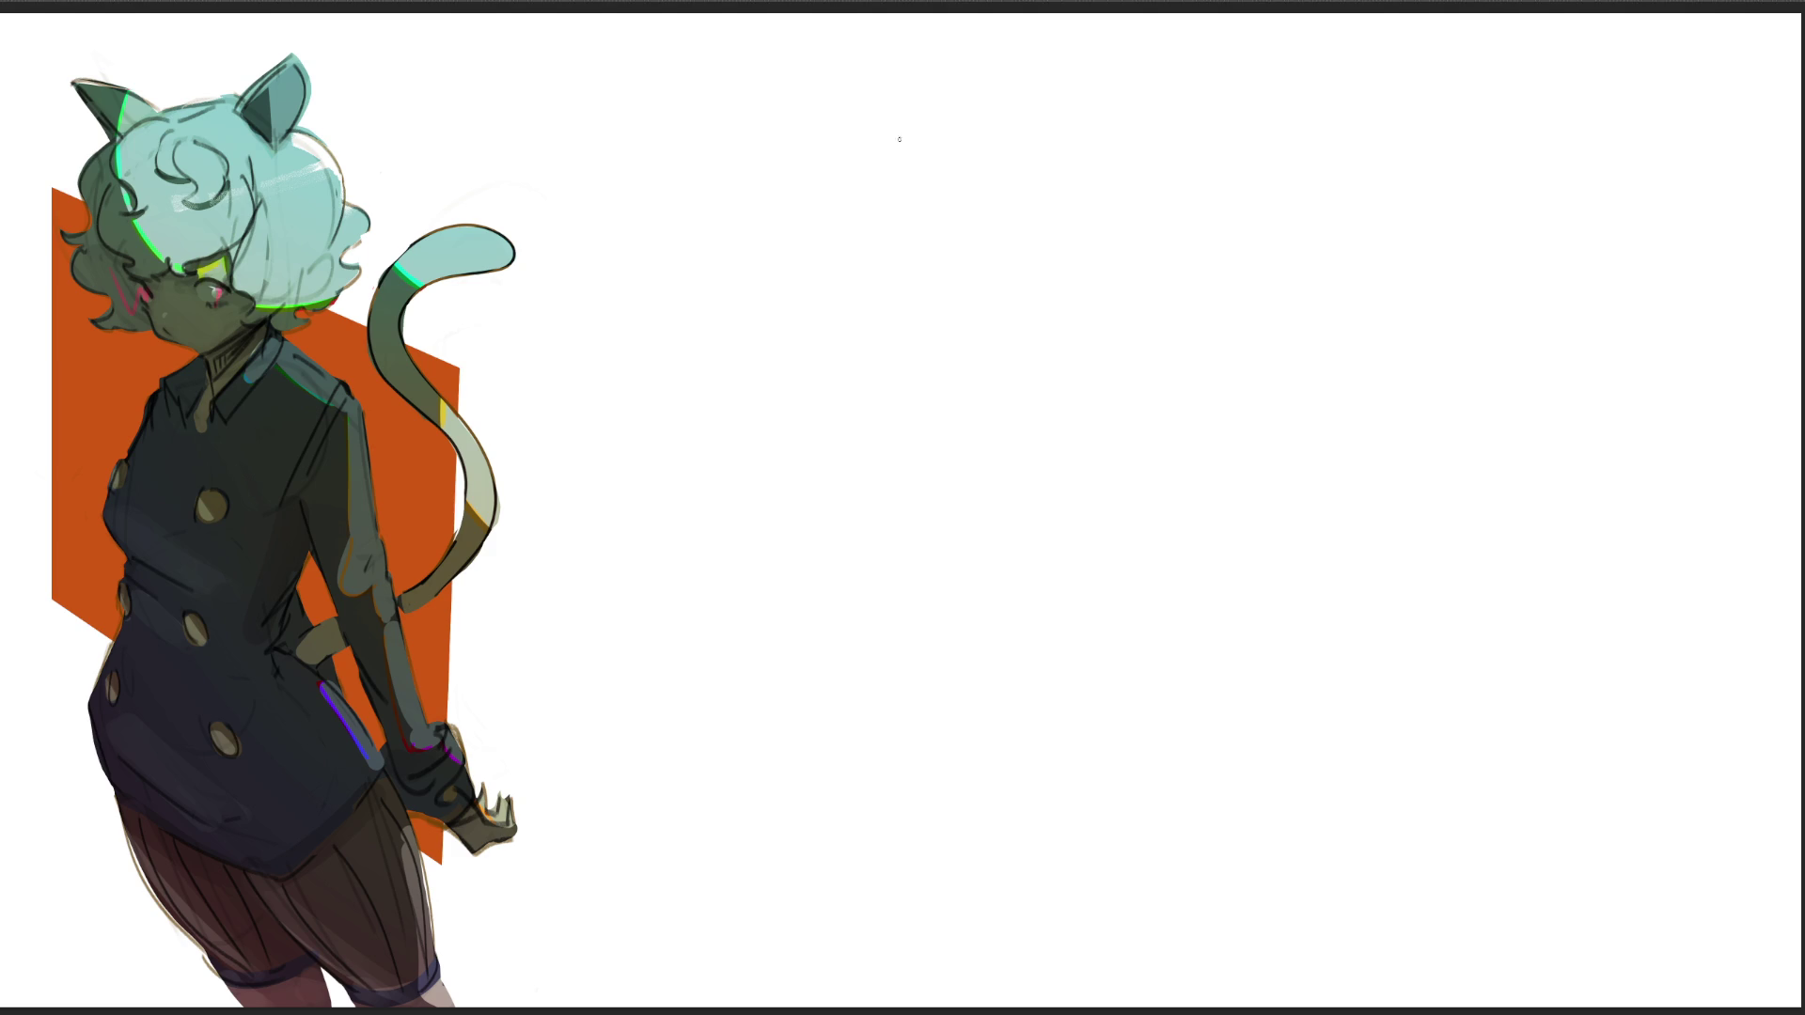
Step: Draw a boxy block form with a chevron top, front edges and lower curves at top left
mouse_move(981, 76)
mouse_down()
mouse_move(911, 147)
mouse_move(1052, 134)
mouse_up()
mouse_move(913, 153)
mouse_down()
mouse_move(929, 216)
mouse_move(947, 161)
mouse_move(975, 235)
mouse_up()
drag(932, 154, 1020, 320)
mouse_move(934, 267)
mouse_down()
mouse_move(1013, 352)
mouse_move(1041, 274)
mouse_move(1093, 307)
mouse_move(1096, 268)
mouse_up()
drag(983, 186, 1107, 271)
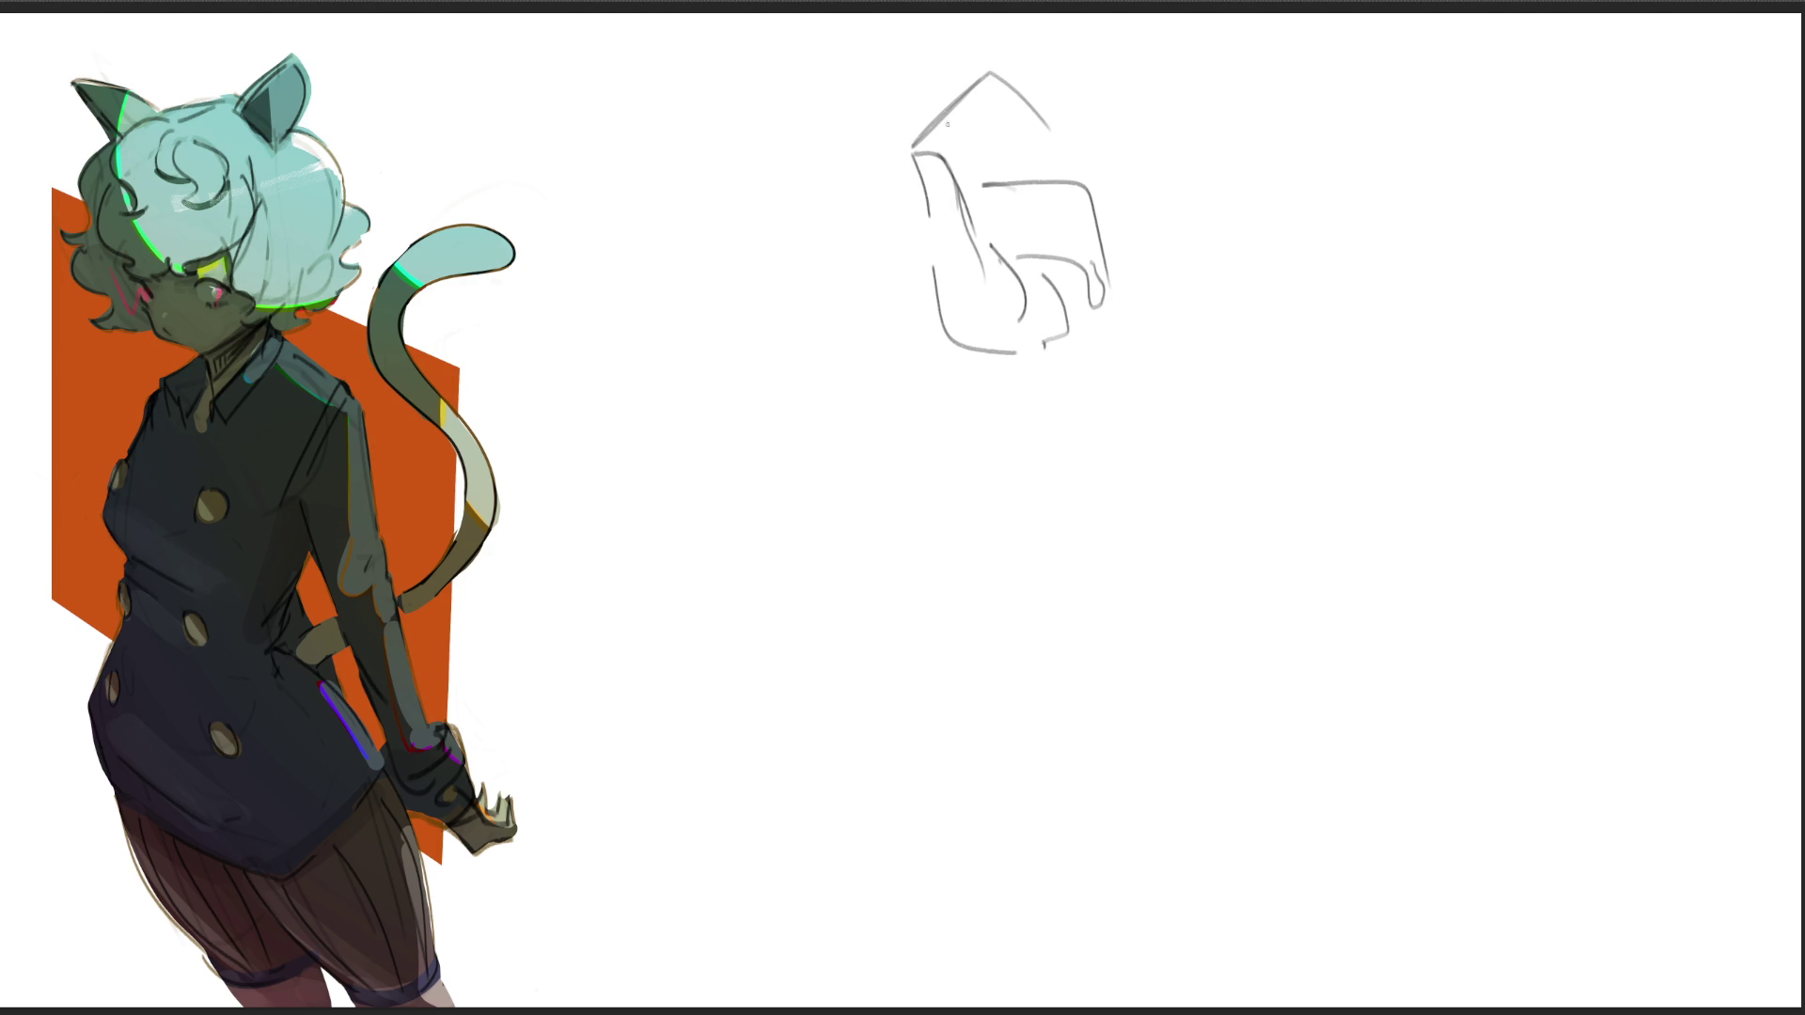
mouse_move(934, 129)
mouse_down()
mouse_move(1073, 91)
mouse_move(1091, 167)
mouse_up()
mouse_move(977, 160)
mouse_down()
mouse_move(1088, 117)
mouse_move(1101, 234)
mouse_up()
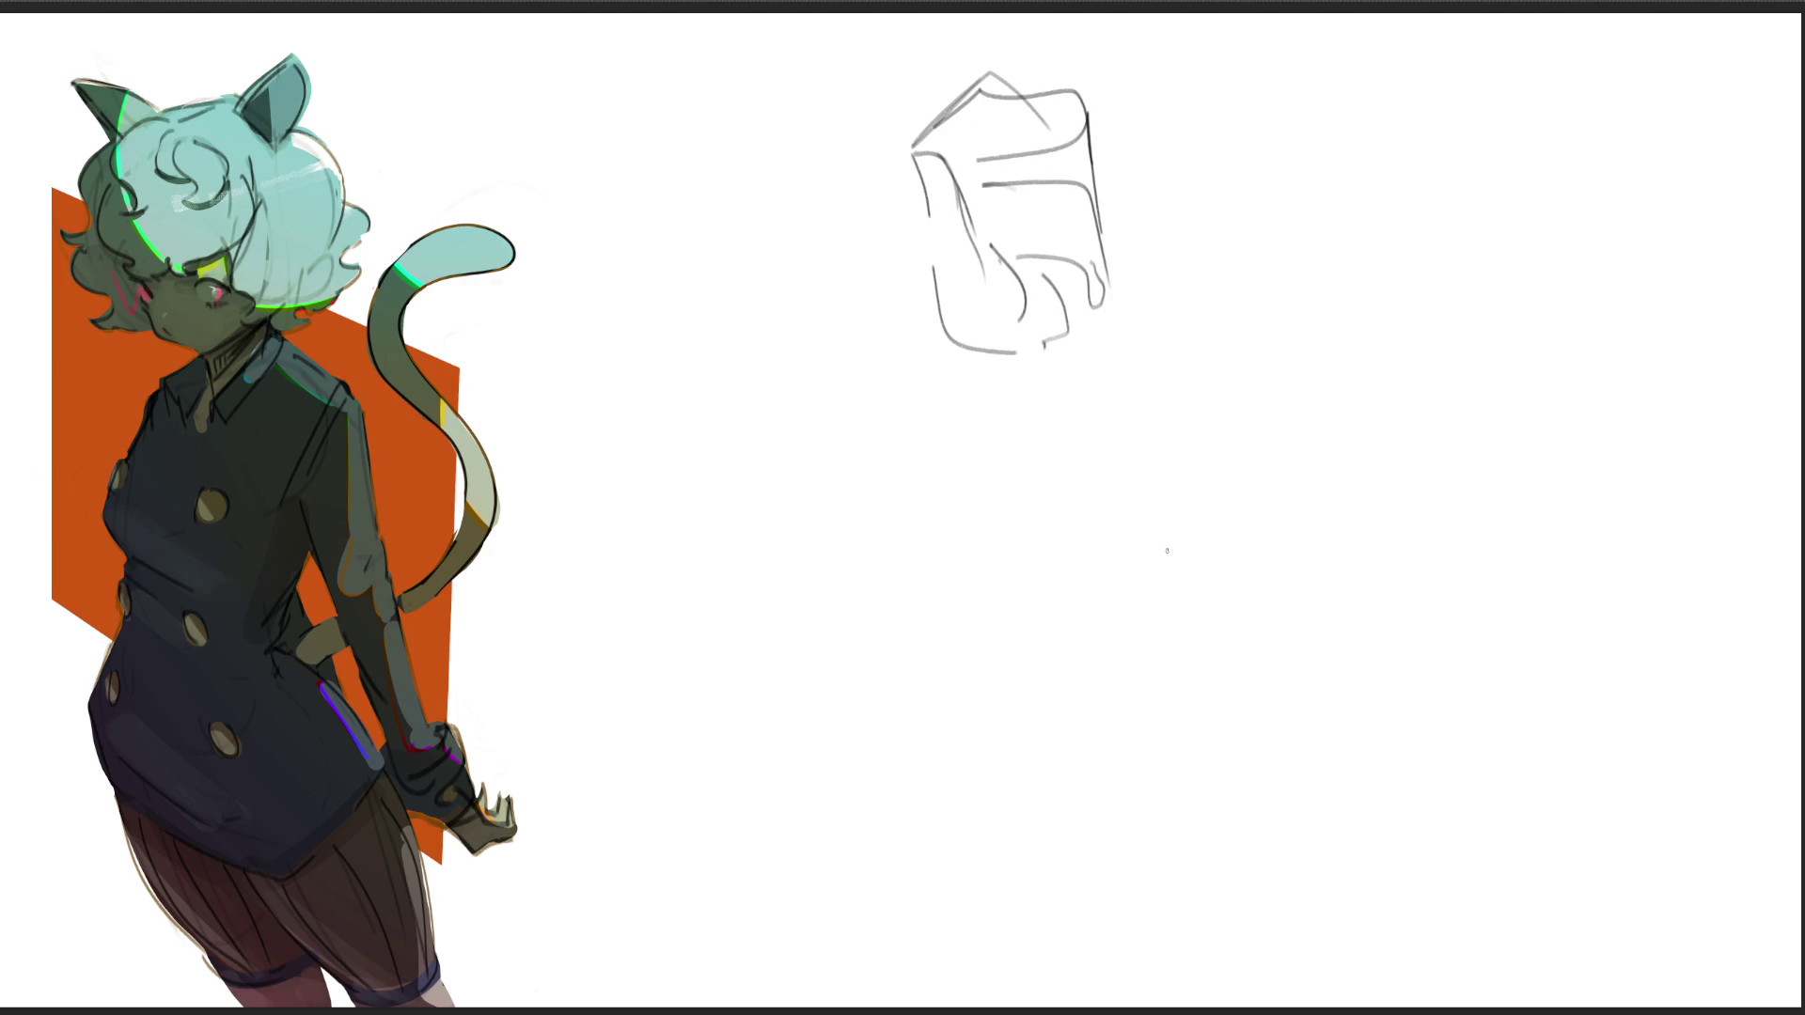
Step: Sketch a second block form to the right with base, sides, a hook and diagonal
mouse_move(1314, 145)
mouse_down()
mouse_move(1190, 310)
mouse_move(1278, 271)
mouse_move(1362, 137)
mouse_move(1438, 251)
mouse_move(1303, 168)
mouse_move(1237, 319)
mouse_move(1365, 331)
mouse_up()
drag(1402, 194, 1382, 360)
drag(1403, 207, 1401, 286)
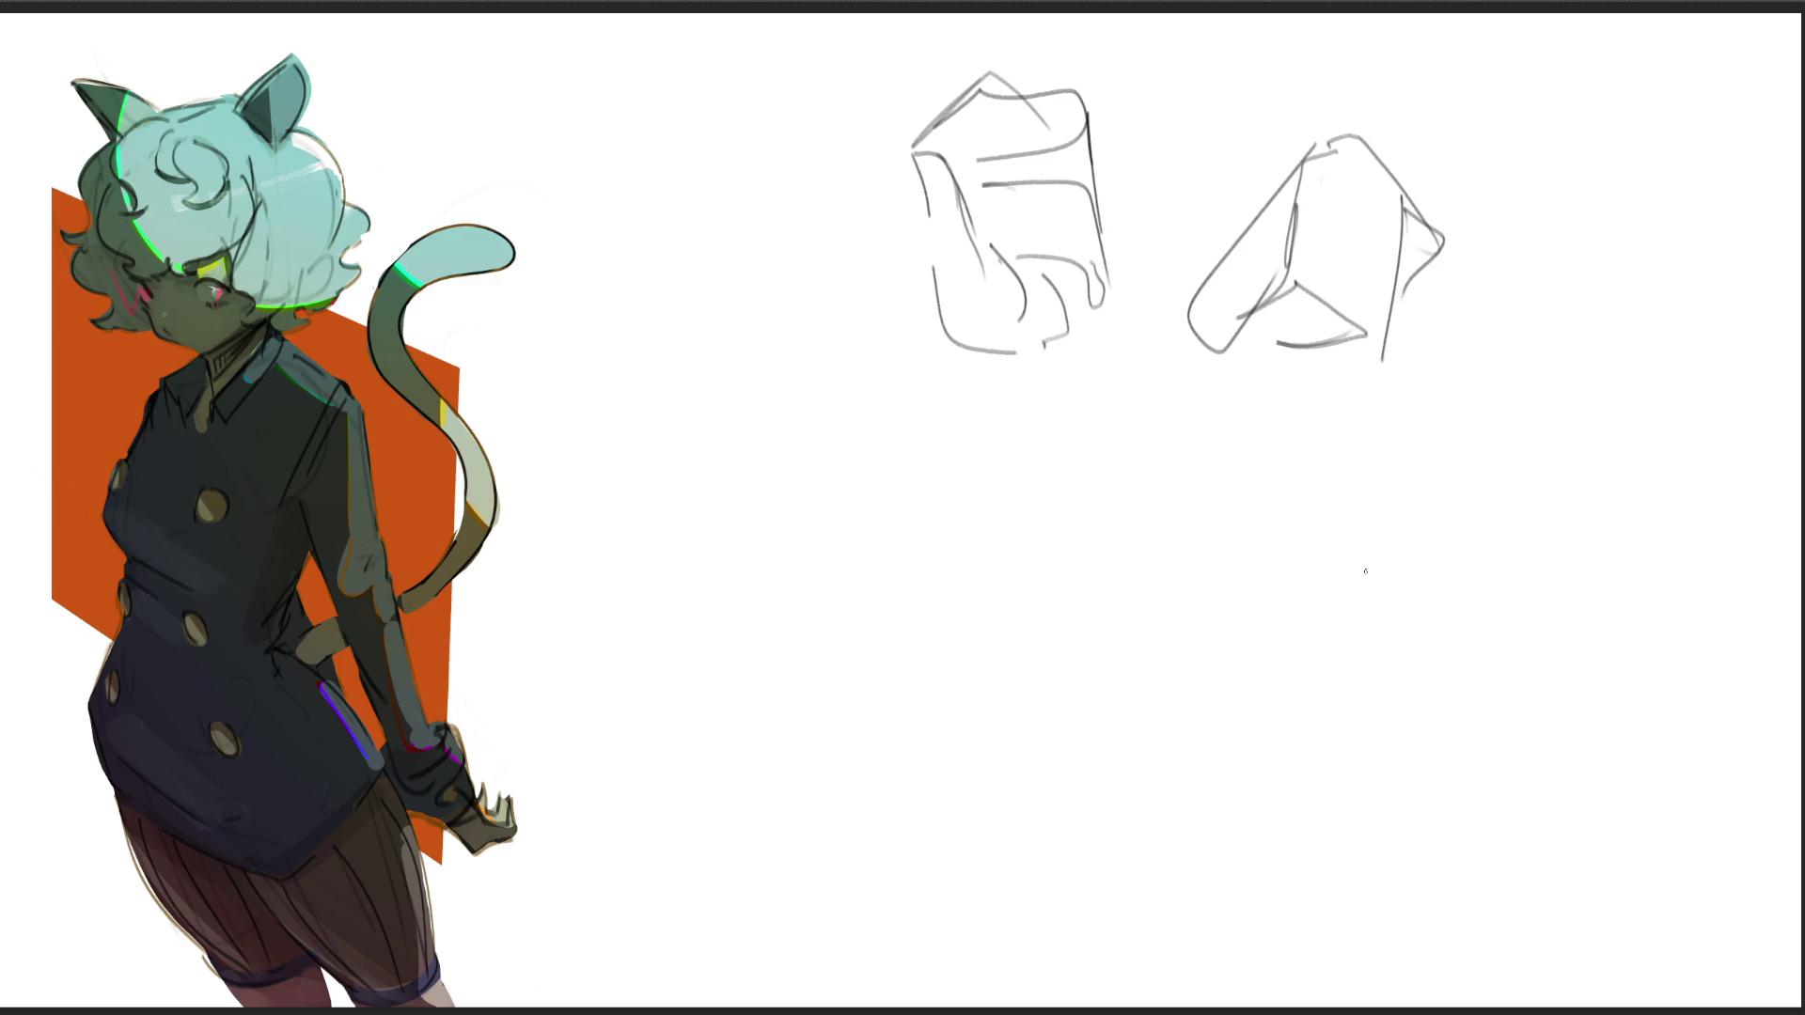
drag(1449, 253, 1380, 361)
Step: Draw a larger rounded form below with looping curves, an oval, zigzag edge and bottom line
mouse_move(934, 421)
mouse_down()
mouse_move(907, 519)
mouse_move(1002, 545)
mouse_up()
mouse_move(944, 414)
mouse_down()
mouse_move(925, 677)
mouse_move(1004, 559)
mouse_move(966, 723)
mouse_up()
mouse_move(1004, 554)
mouse_down()
mouse_move(1050, 632)
mouse_move(984, 793)
mouse_move(997, 818)
mouse_up()
mouse_move(1027, 589)
mouse_down()
mouse_move(963, 700)
mouse_move(1109, 609)
mouse_move(1171, 636)
mouse_move(1183, 670)
mouse_up()
mouse_move(1079, 650)
mouse_down()
mouse_move(1068, 869)
mouse_move(1100, 715)
mouse_move(1138, 835)
mouse_move(1204, 791)
mouse_move(1215, 854)
mouse_up()
mouse_move(1036, 889)
mouse_down()
mouse_move(1205, 916)
mouse_move(1237, 876)
mouse_up()
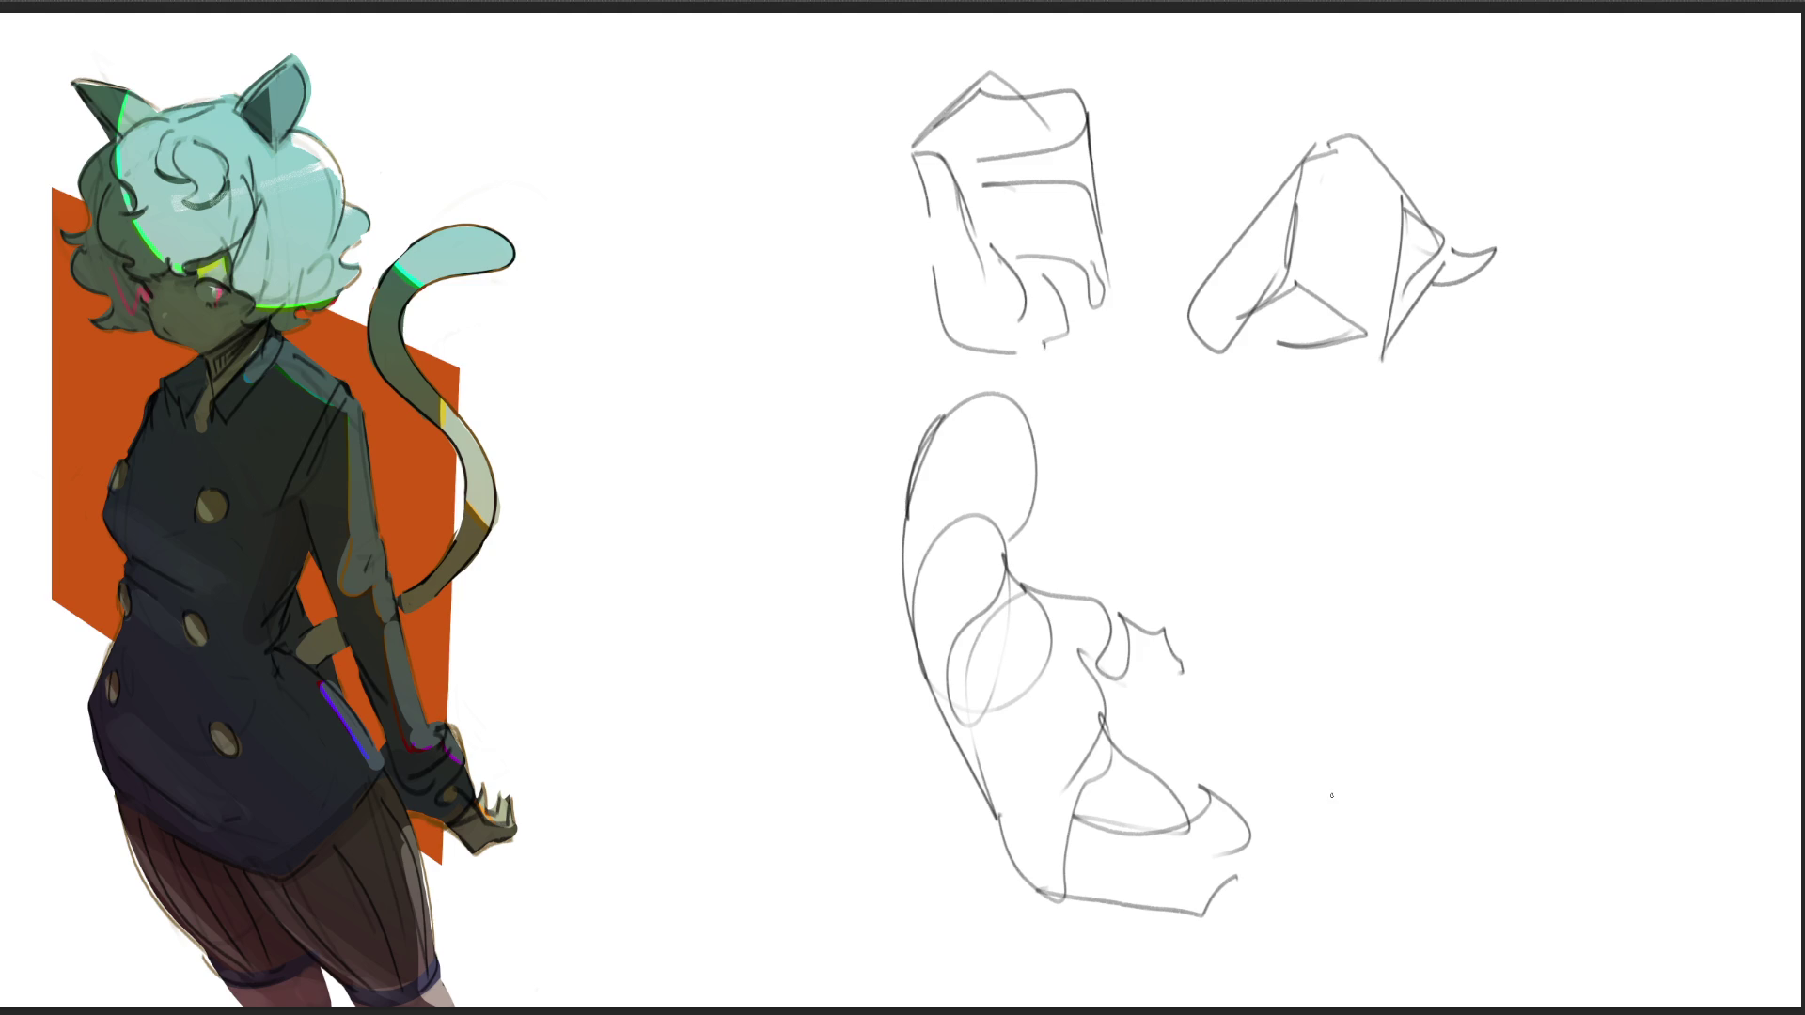
Step: Draw a box for the sleeve end and stretch it into a long forearm cylinder, undoing stray edges
mouse_move(554, 179)
mouse_down()
mouse_move(590, 249)
mouse_move(611, 124)
mouse_up()
drag(613, 125, 654, 204)
key(ctrl+z)
key(ctrl+z)
drag(532, 199, 569, 265)
drag(620, 272, 679, 257)
drag(529, 192, 604, 106)
drag(611, 98, 682, 161)
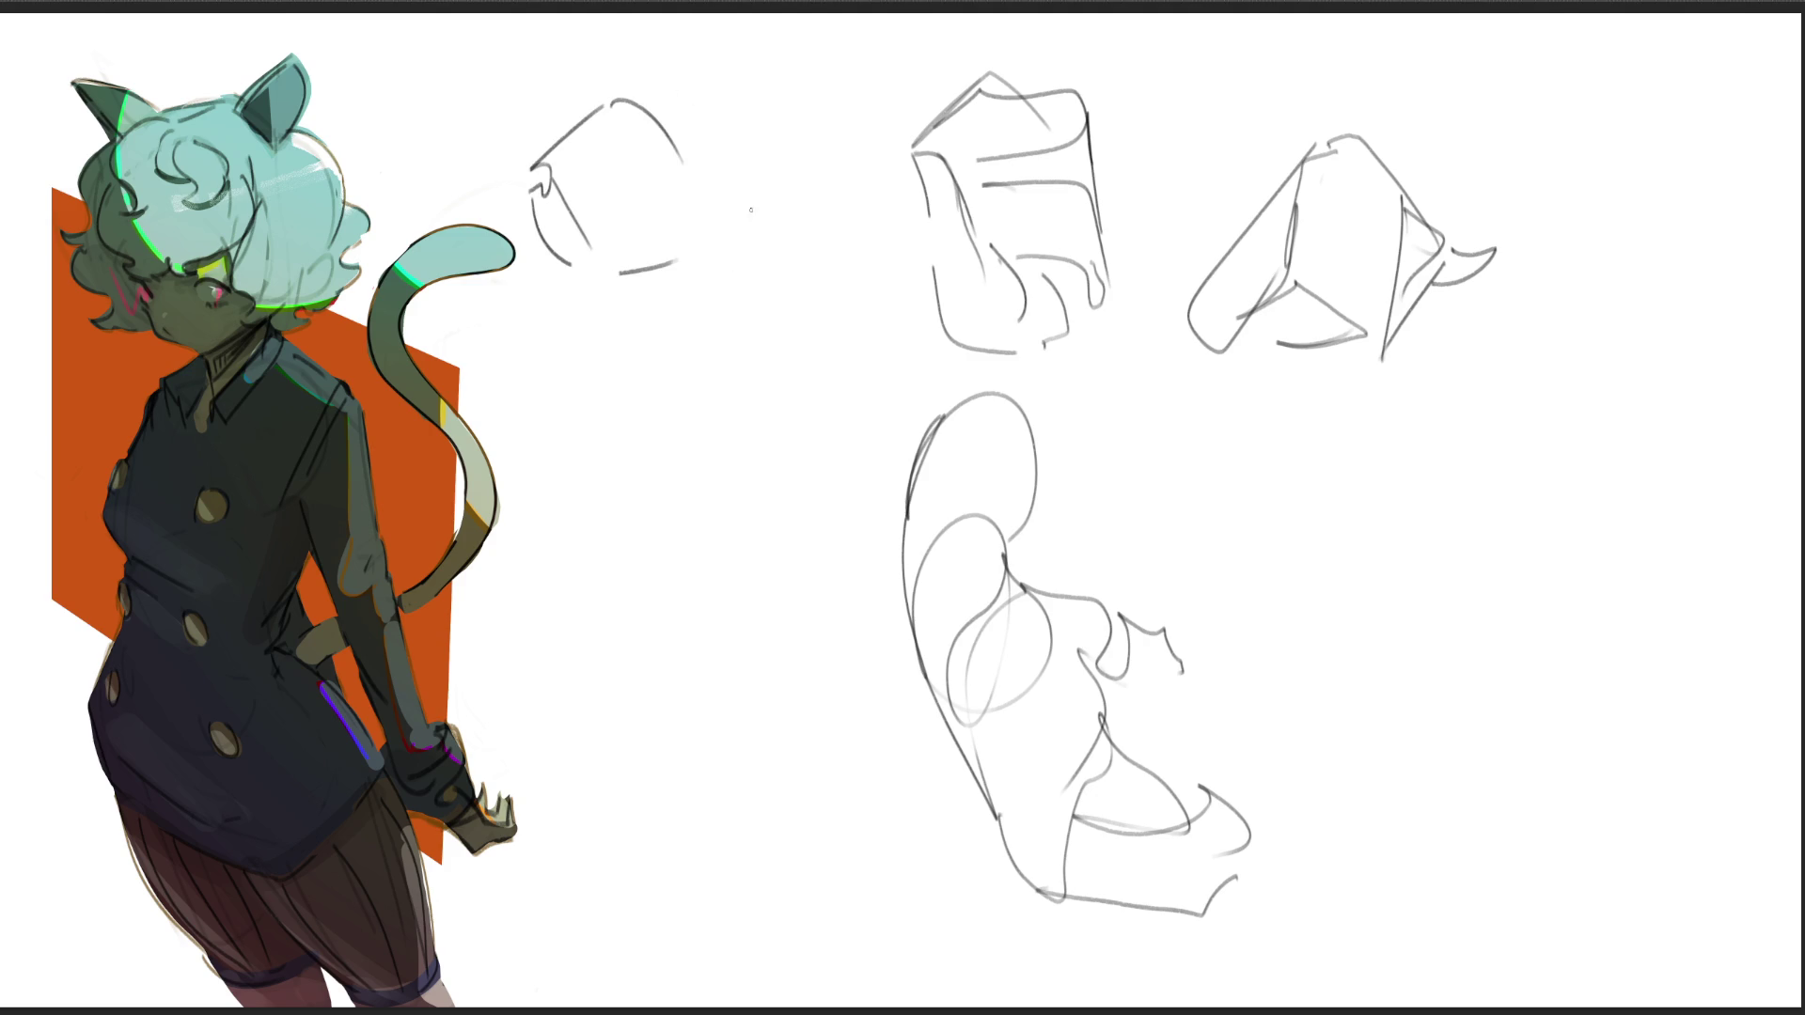
drag(639, 101, 908, 282)
drag(631, 275, 926, 363)
mouse_move(924, 293)
mouse_down()
mouse_move(920, 365)
mouse_move(952, 361)
mouse_up()
Step: Sketch a grasping hand at the forearm's end with fingers on its left side
drag(814, 335, 878, 366)
mouse_move(974, 346)
mouse_down()
mouse_move(946, 393)
mouse_move(895, 410)
mouse_move(822, 344)
mouse_move(784, 461)
mouse_up()
mouse_move(972, 384)
mouse_down()
mouse_move(808, 496)
mouse_move(771, 483)
mouse_move(783, 515)
mouse_up()
drag(753, 466, 727, 514)
drag(761, 414, 724, 472)
drag(761, 428, 771, 456)
mouse_move(763, 388)
mouse_down()
mouse_move(740, 415)
mouse_move(769, 438)
mouse_move(724, 444)
mouse_up()
mouse_move(744, 393)
mouse_down()
mouse_move(754, 366)
mouse_move(795, 406)
mouse_up()
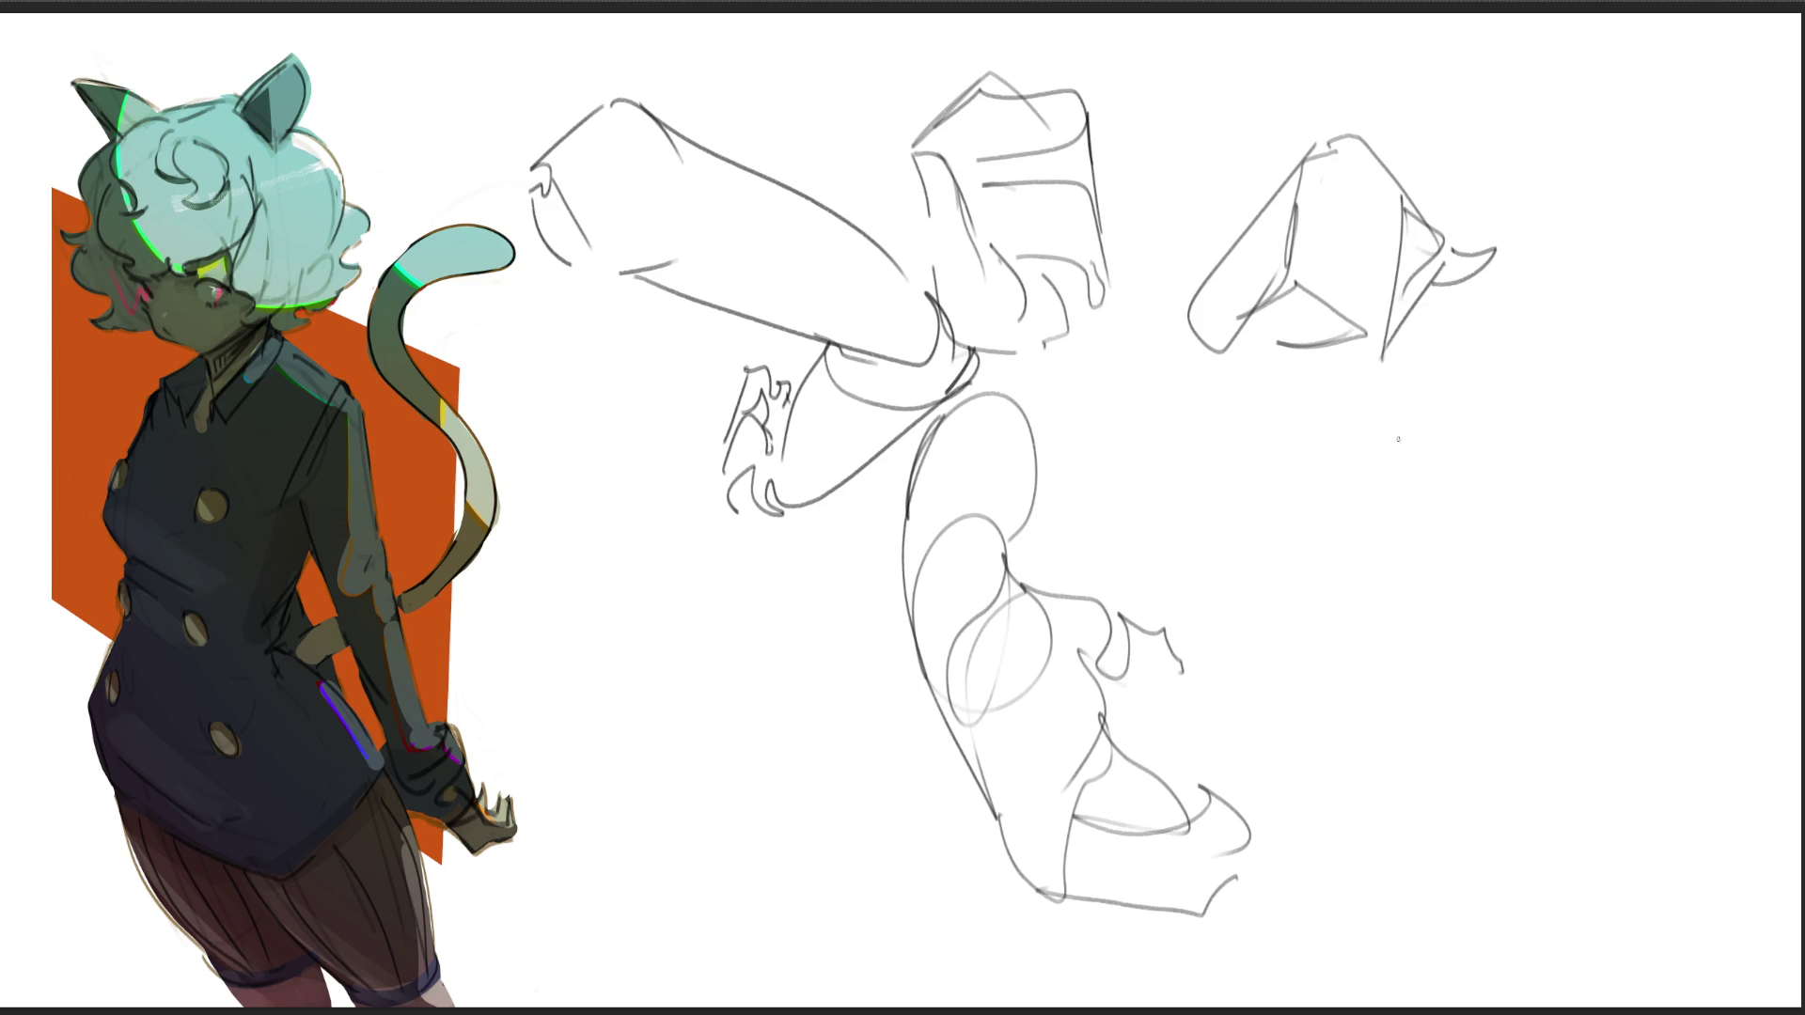
Step: Draw the figure's back, shoulder and side contour at right with a leg stretching rightward
mouse_move(1463, 390)
mouse_down()
mouse_move(1453, 428)
mouse_move(1463, 413)
mouse_up()
mouse_move(1463, 379)
mouse_down()
mouse_move(1504, 378)
mouse_move(1508, 498)
mouse_up()
drag(1503, 432, 1475, 559)
mouse_move(1501, 472)
mouse_down()
mouse_move(1482, 531)
mouse_move(1485, 757)
mouse_up()
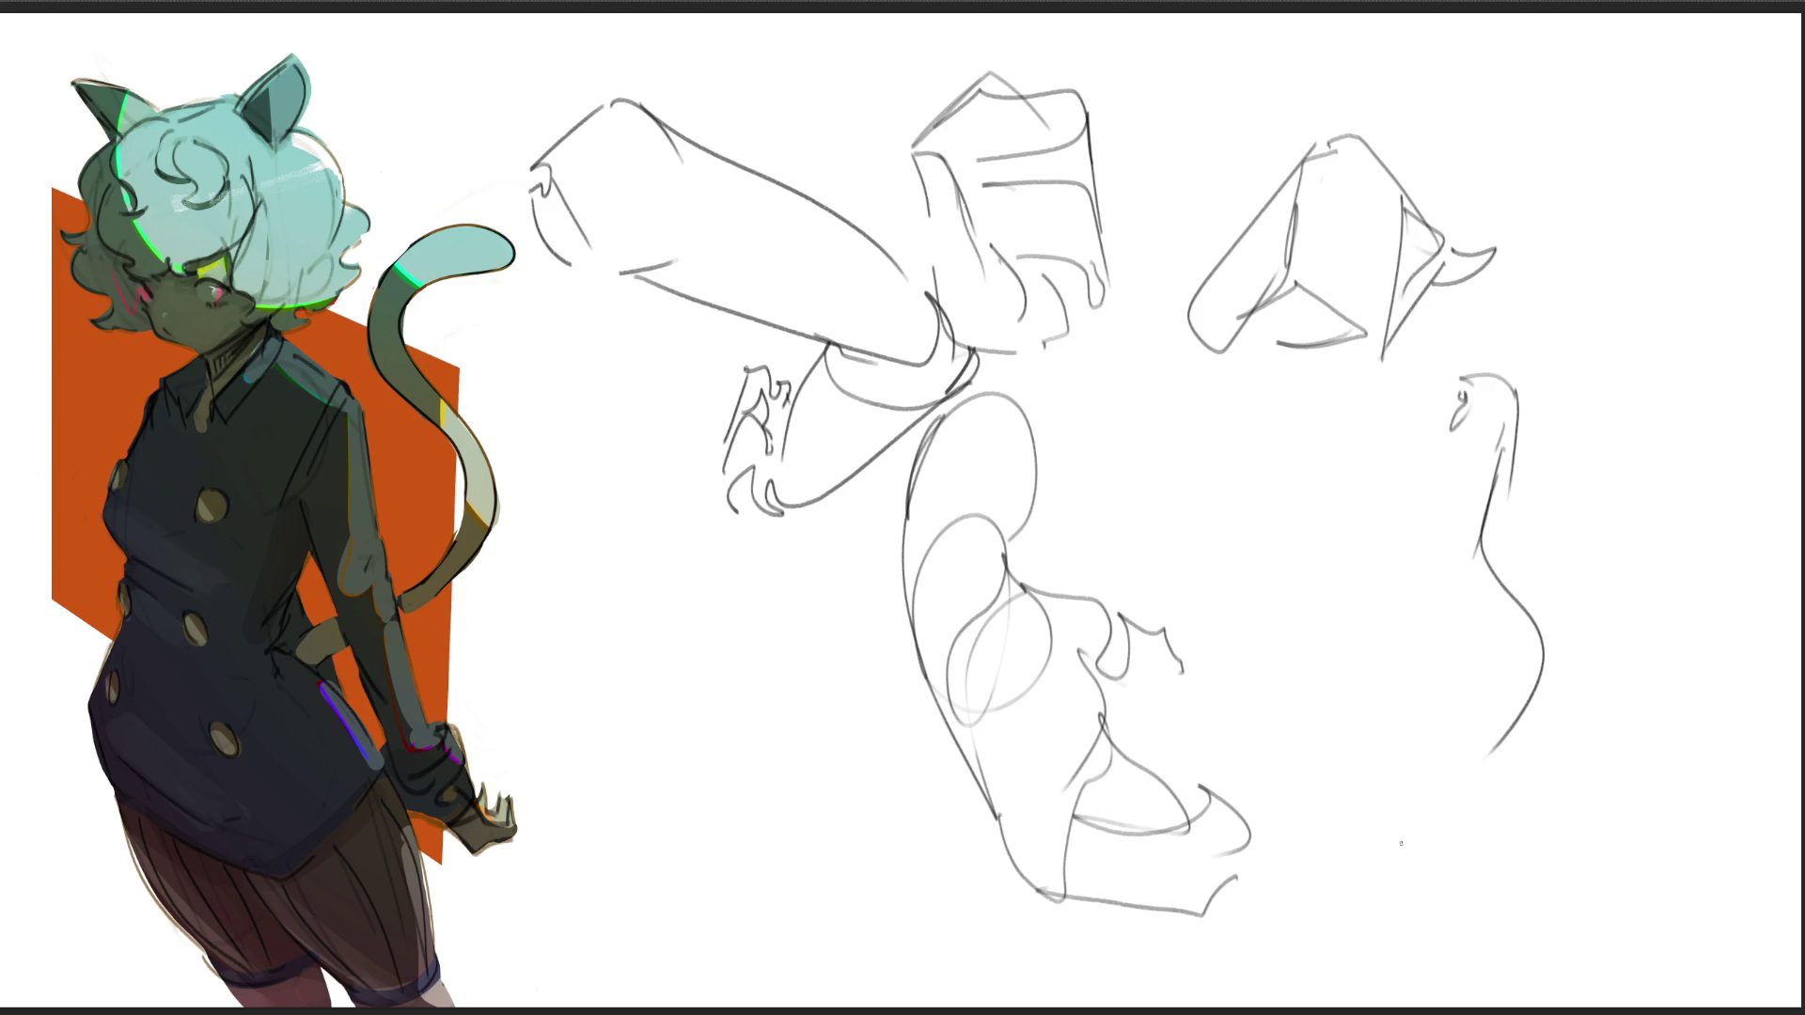
mouse_move(1524, 414)
mouse_down()
mouse_move(1507, 585)
mouse_move(1523, 592)
mouse_up()
drag(1532, 745, 1613, 753)
mouse_move(1550, 666)
mouse_down()
mouse_move(1767, 761)
mouse_move(1766, 785)
mouse_up()
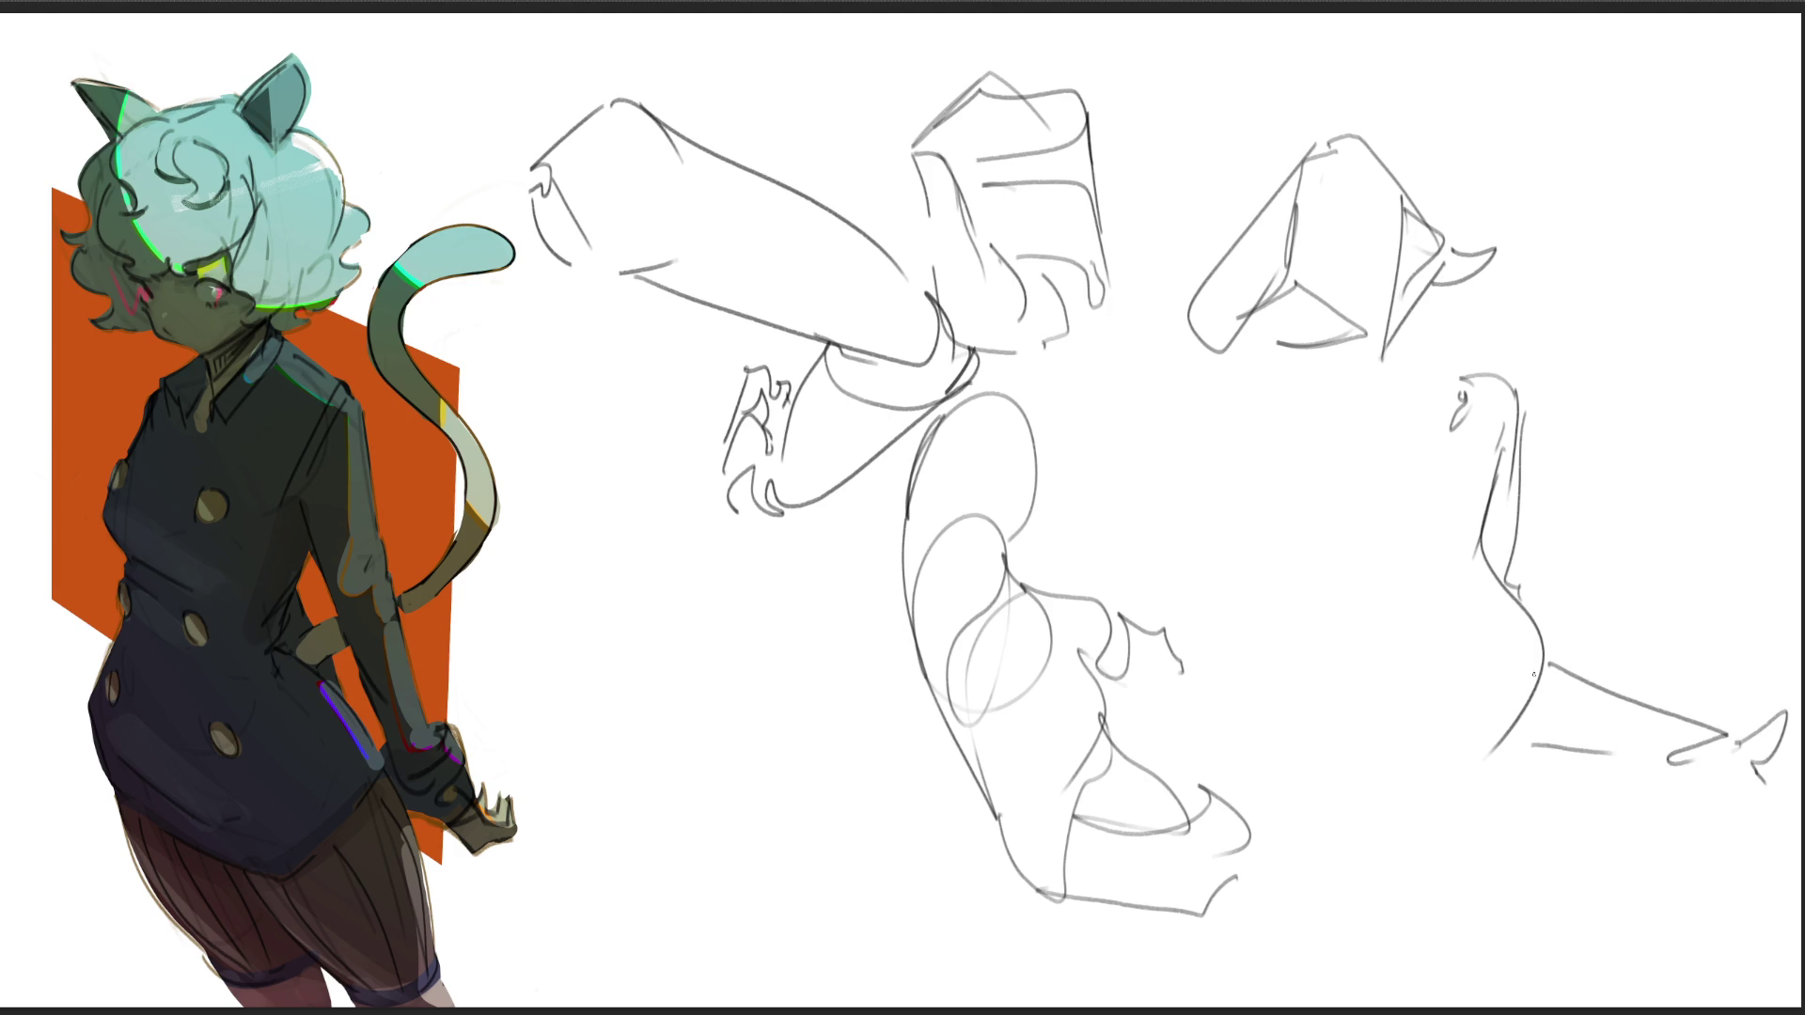
Step: Sweep the belly curve under the torso, redrawing the misplaced inner curves
mouse_move(1540, 685)
mouse_down()
mouse_move(1494, 768)
mouse_move(1213, 780)
mouse_up()
drag(1192, 741, 1419, 765)
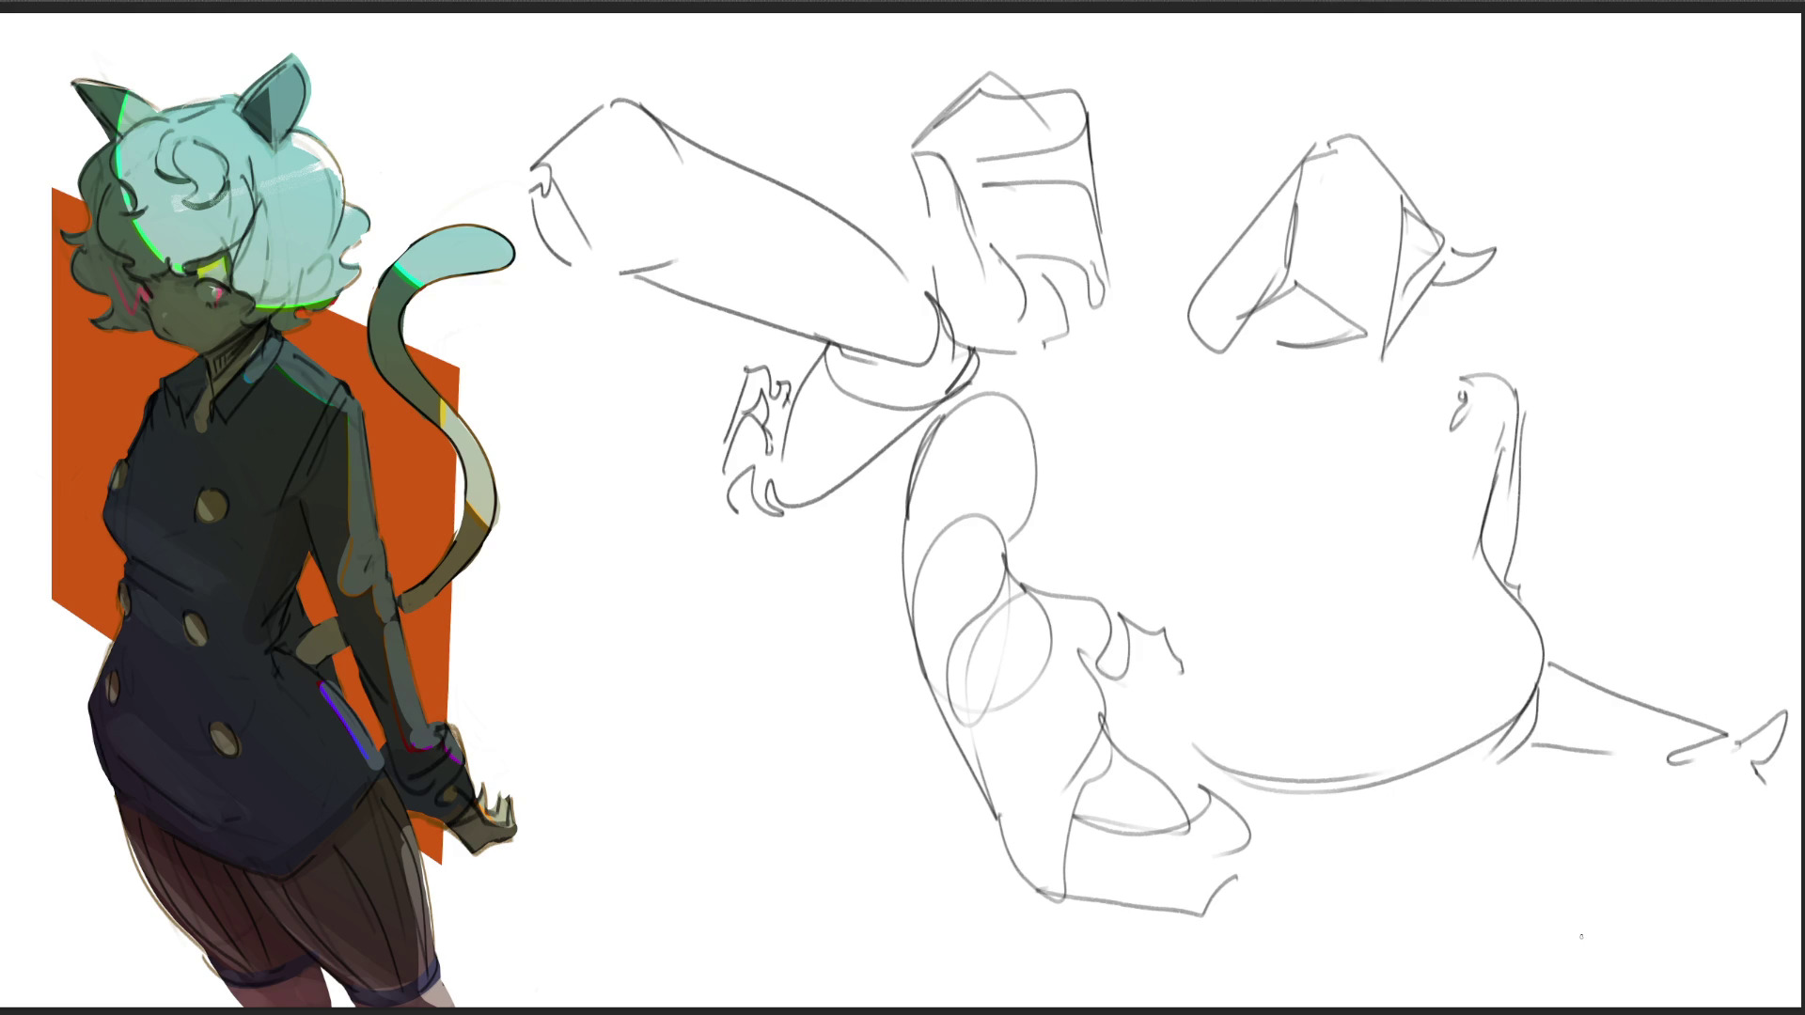
drag(1325, 644, 1404, 758)
key(ctrl+z)
drag(1402, 644, 1409, 752)
mouse_move(1196, 722)
mouse_down()
mouse_move(1245, 613)
mouse_move(1239, 756)
mouse_up()
key(ctrl+z)
Step: Add the chest line and light contours below it, then start a thigh curve near the reference
mouse_move(1432, 432)
mouse_down()
mouse_move(1363, 489)
mouse_move(1232, 465)
mouse_up()
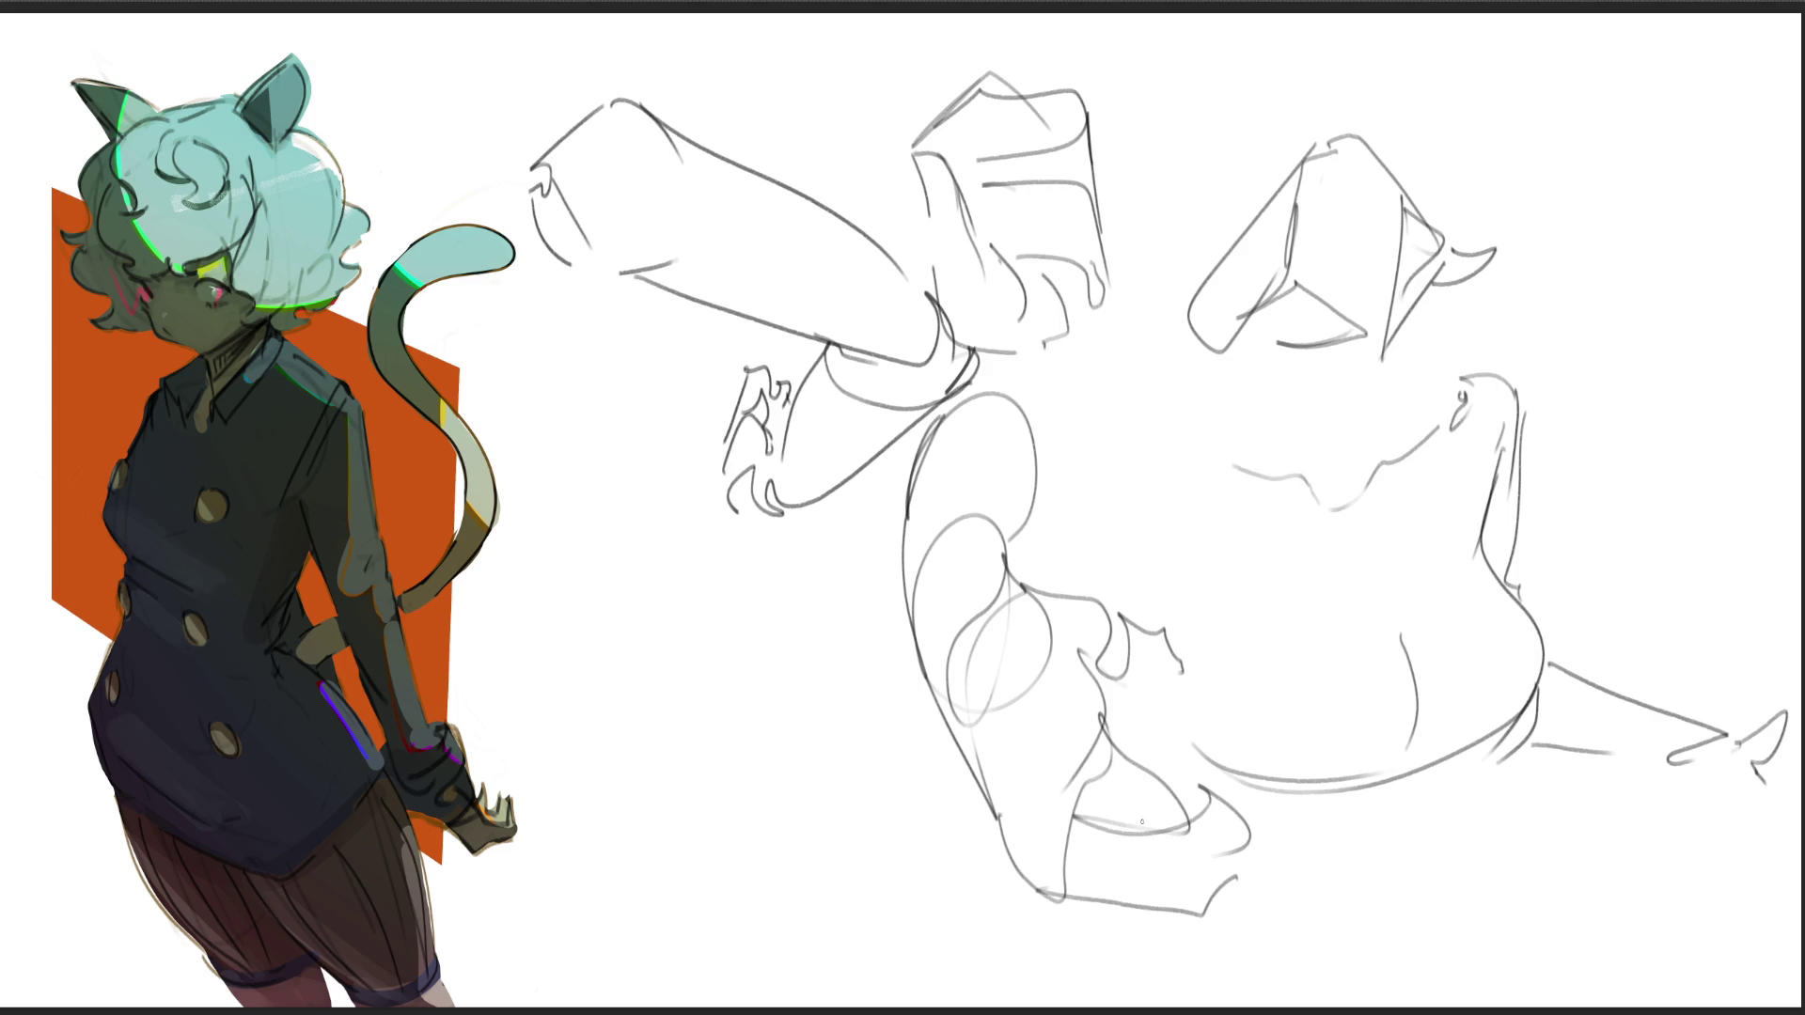
drag(1391, 482, 1377, 526)
drag(1363, 554, 1241, 508)
drag(1255, 528, 1368, 512)
drag(1499, 434, 1467, 554)
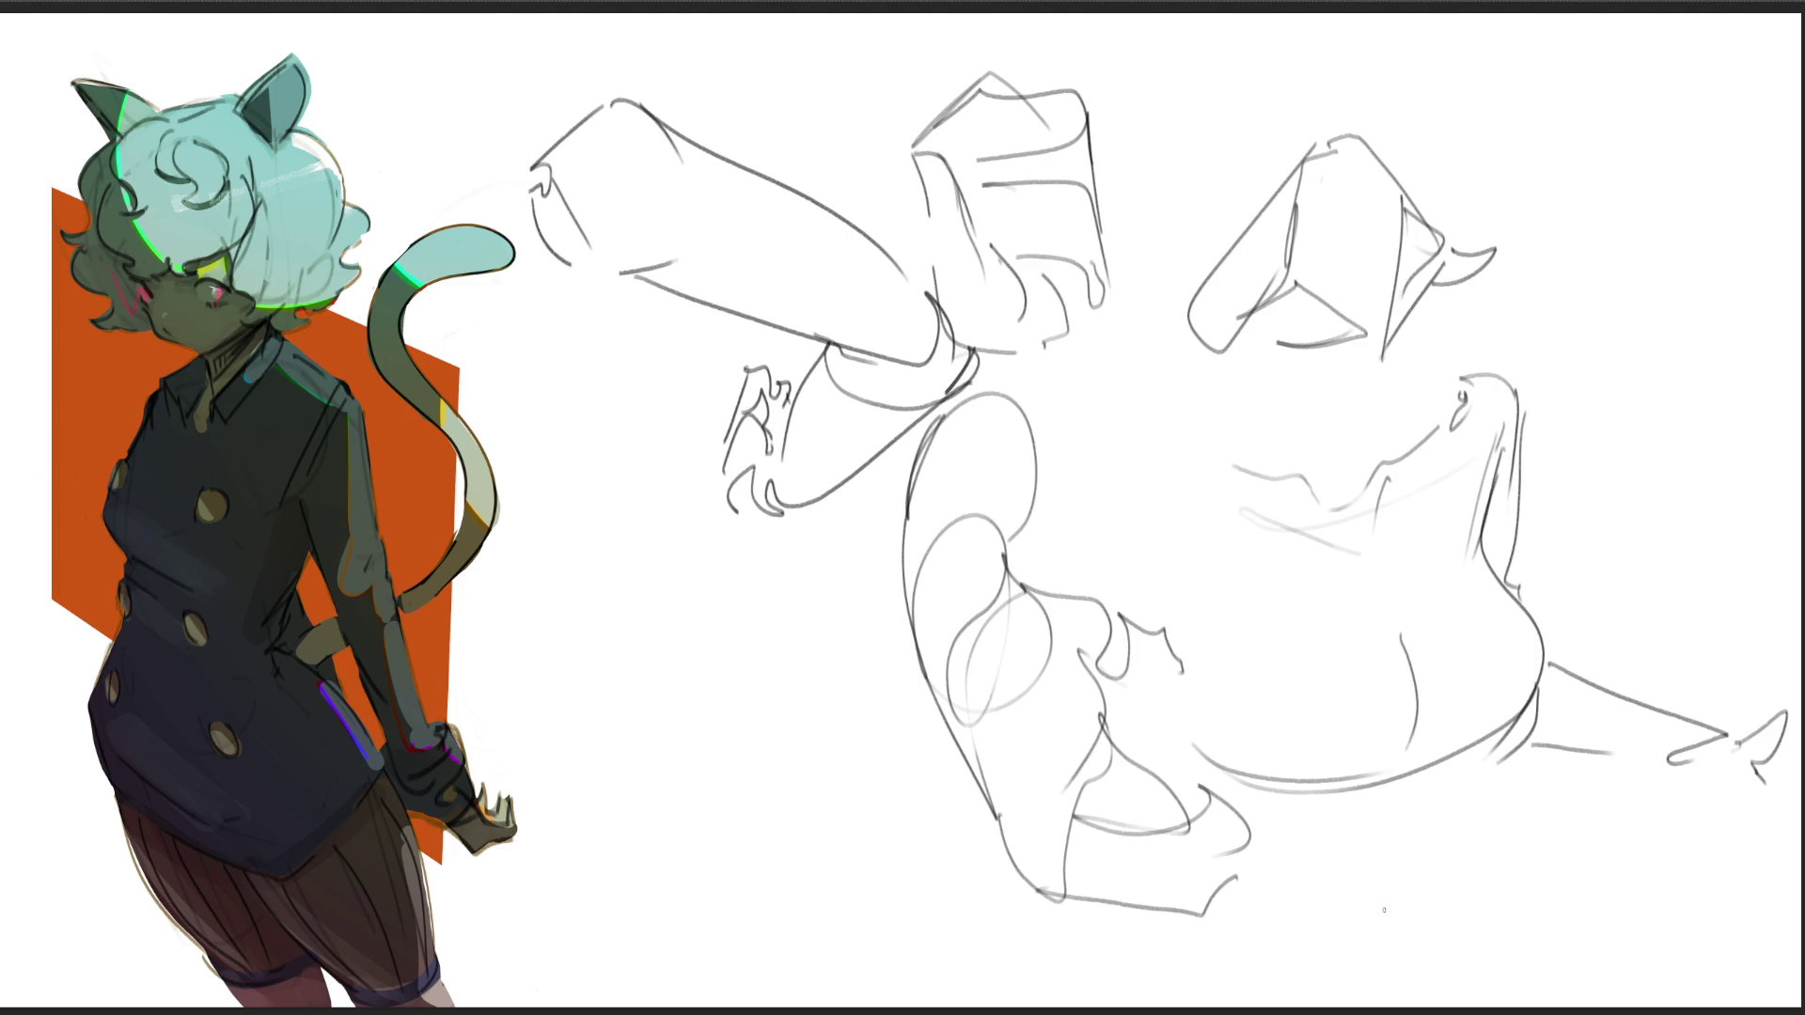
drag(644, 637, 525, 807)
mouse_move(473, 704)
mouse_down()
mouse_move(524, 588)
mouse_move(641, 440)
mouse_up()
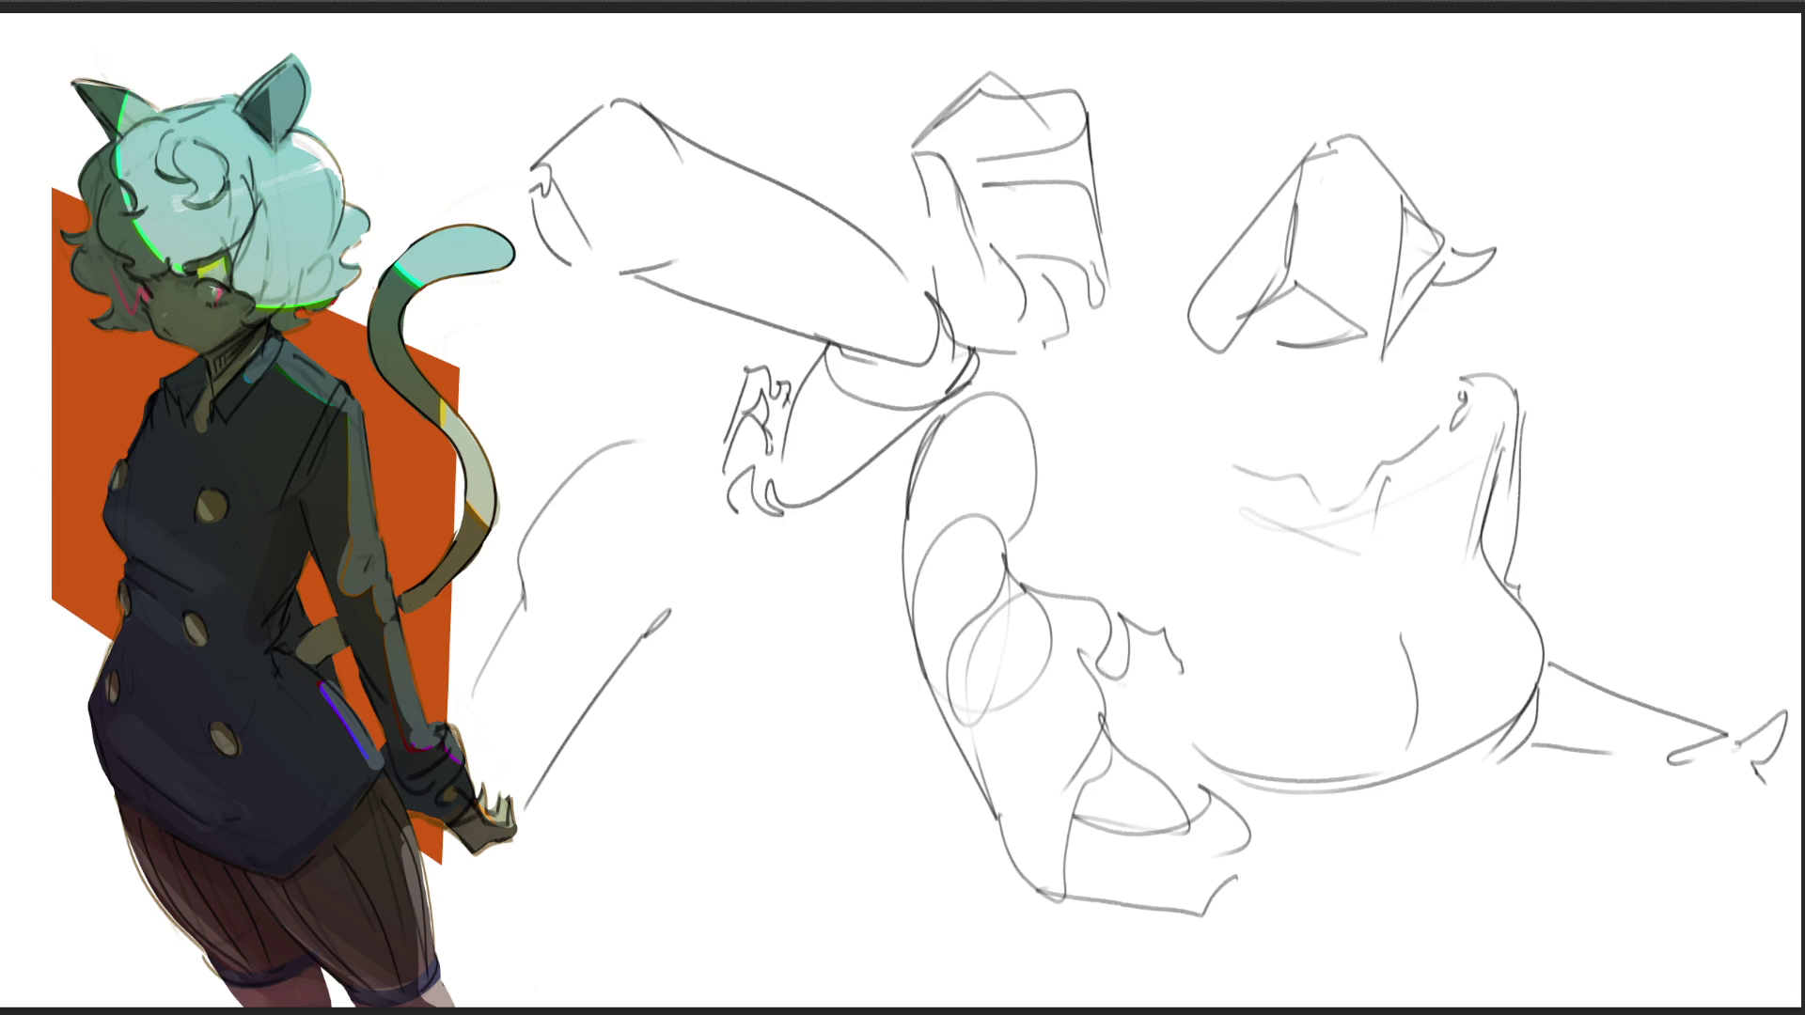
Step: Extend the thigh, draw the knee loop and foot at lower left, and begin a raised arm line
drag(658, 433, 726, 470)
mouse_move(762, 533)
mouse_down()
mouse_move(799, 545)
mouse_move(794, 567)
mouse_move(726, 611)
mouse_up()
drag(823, 537, 840, 572)
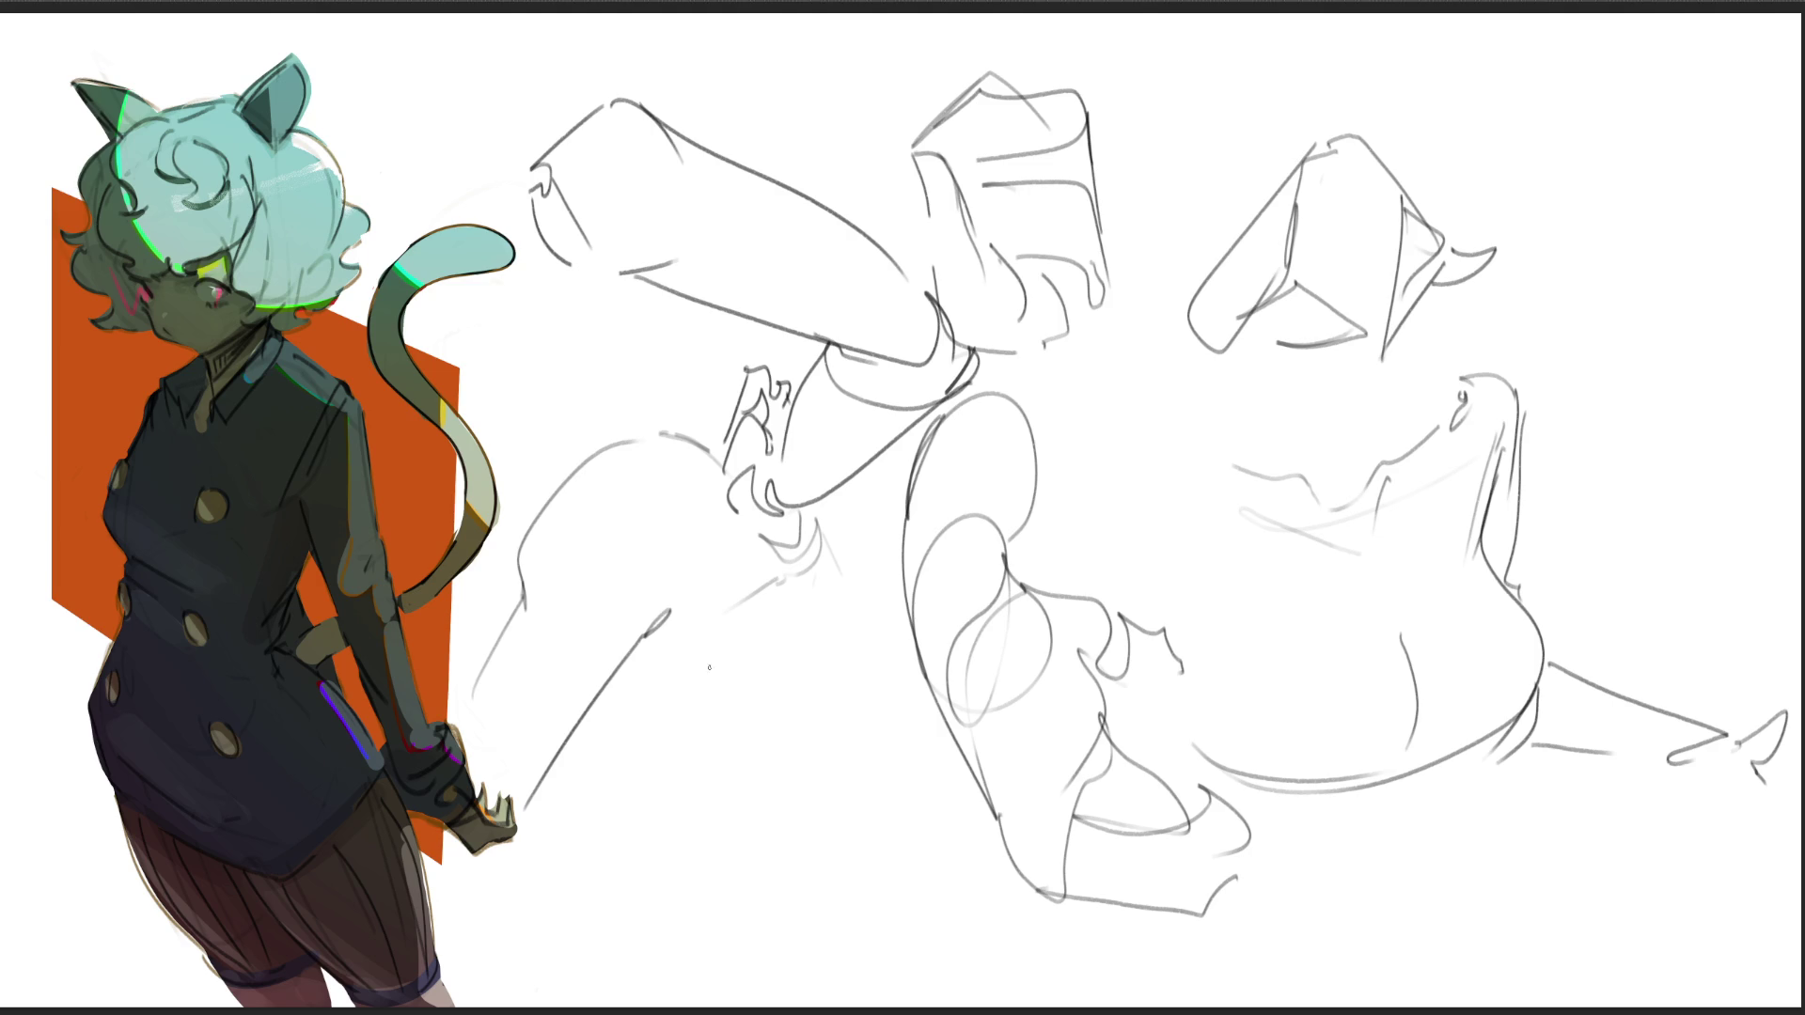
mouse_move(701, 727)
mouse_down()
mouse_move(671, 806)
mouse_move(781, 834)
mouse_move(787, 679)
mouse_move(825, 770)
mouse_move(858, 784)
mouse_move(777, 835)
mouse_move(883, 875)
mouse_move(846, 762)
mouse_move(929, 827)
mouse_move(883, 879)
mouse_move(957, 876)
mouse_move(955, 835)
mouse_move(970, 851)
mouse_move(943, 809)
mouse_move(969, 800)
mouse_up()
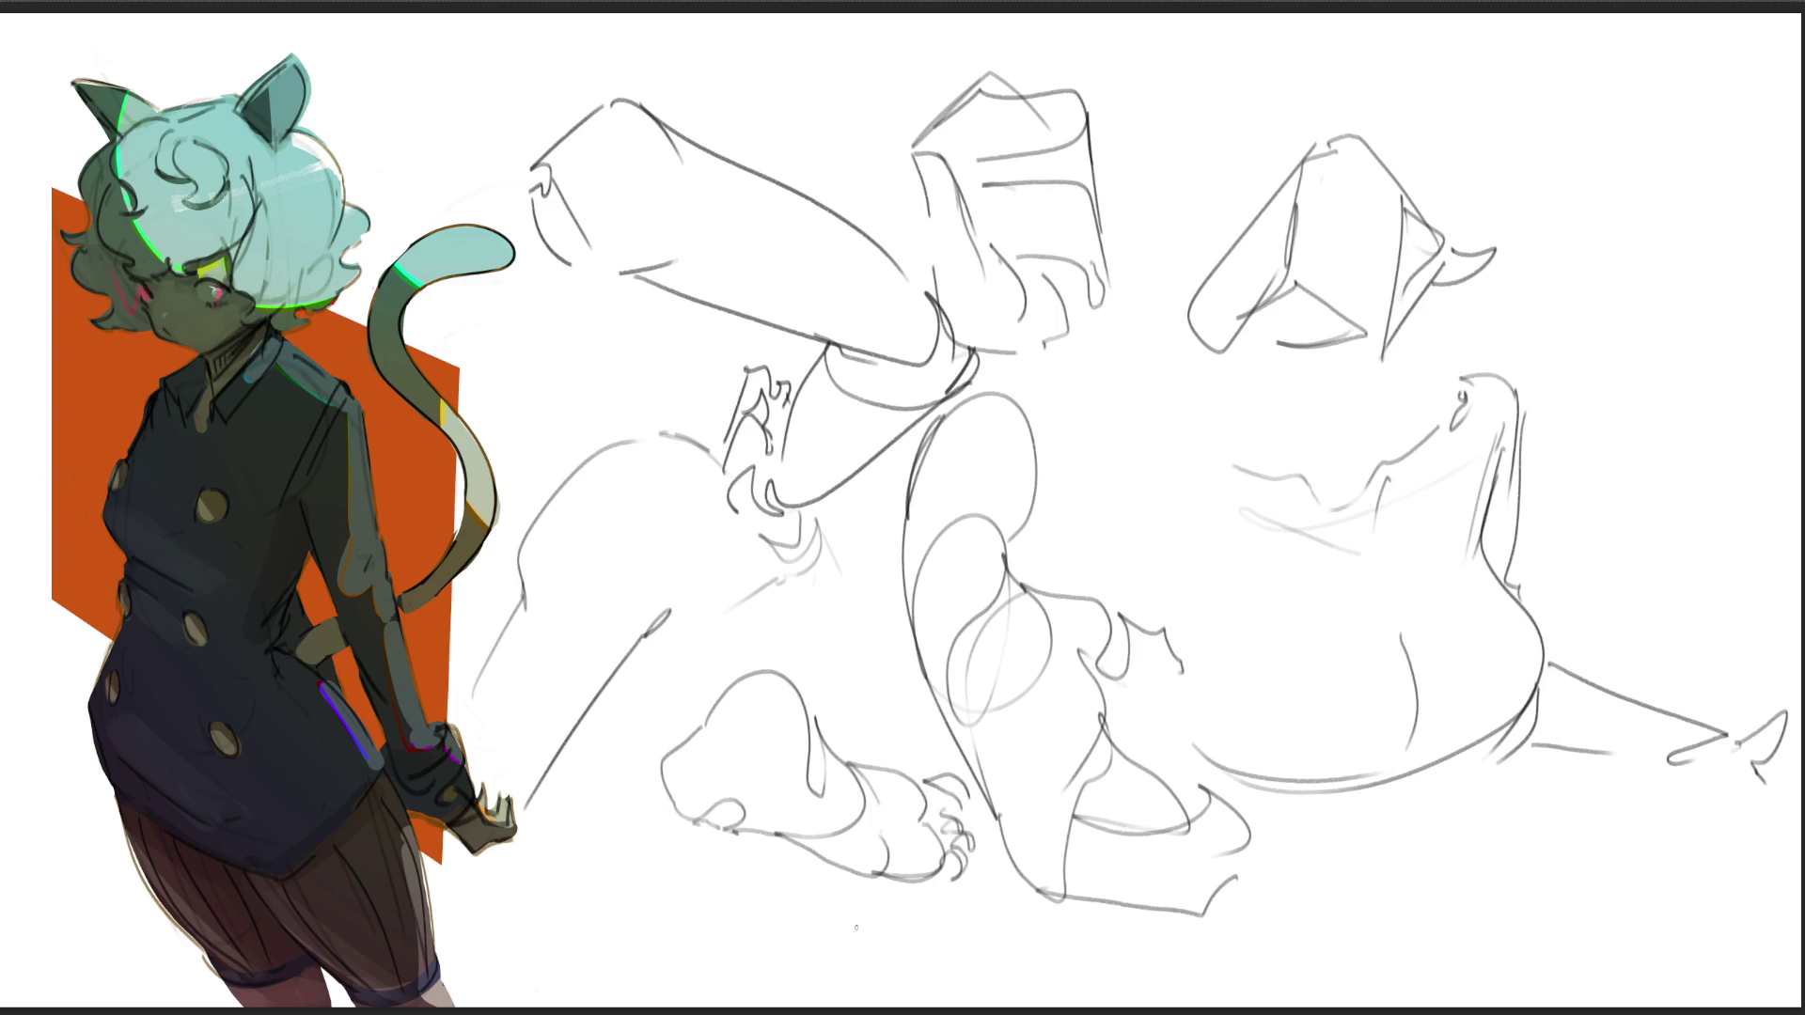
mouse_move(644, 841)
mouse_down()
mouse_move(738, 830)
mouse_move(602, 775)
mouse_move(807, 836)
mouse_up()
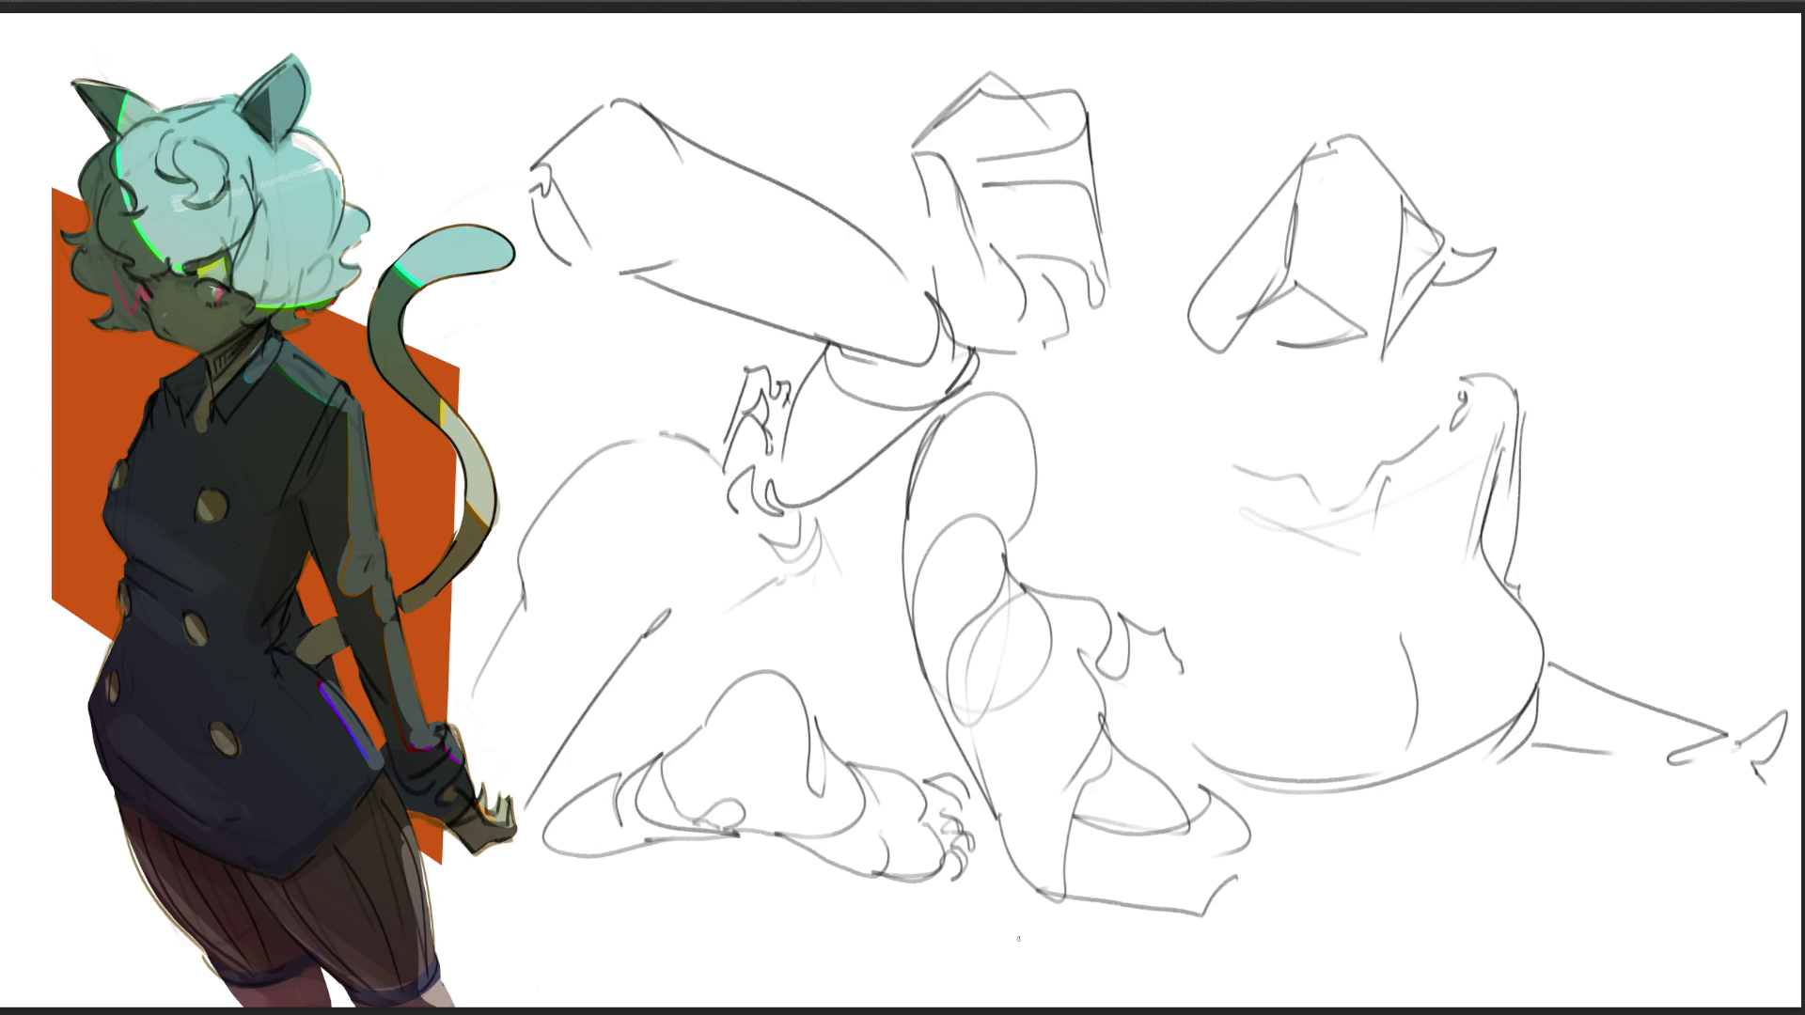
drag(1570, 138, 1474, 255)
Step: Draw long raised-arm lines and short strokes at the upper right
drag(1562, 184, 1510, 279)
drag(1590, 51, 1576, 166)
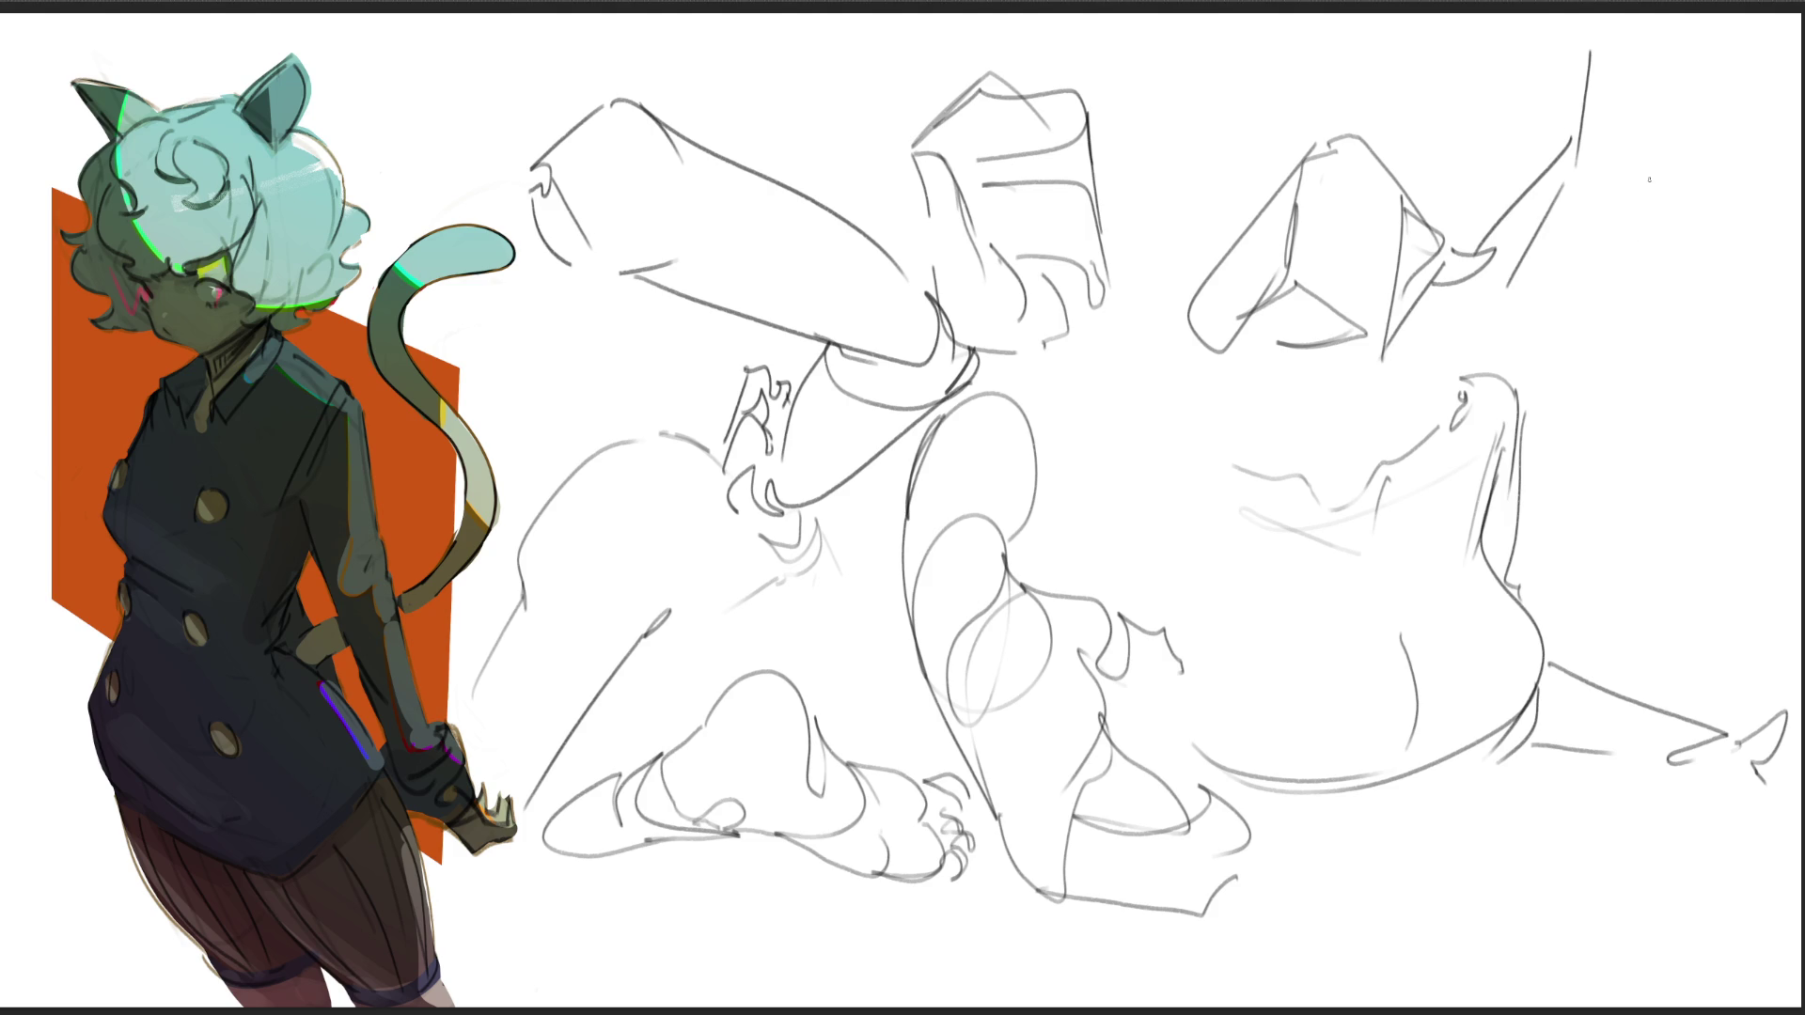
drag(1662, 98, 1651, 192)
drag(1699, 44, 1685, 175)
mouse_move(1692, 96)
mouse_down()
mouse_move(1655, 367)
mouse_move(1615, 417)
mouse_up()
drag(1713, 26, 1701, 106)
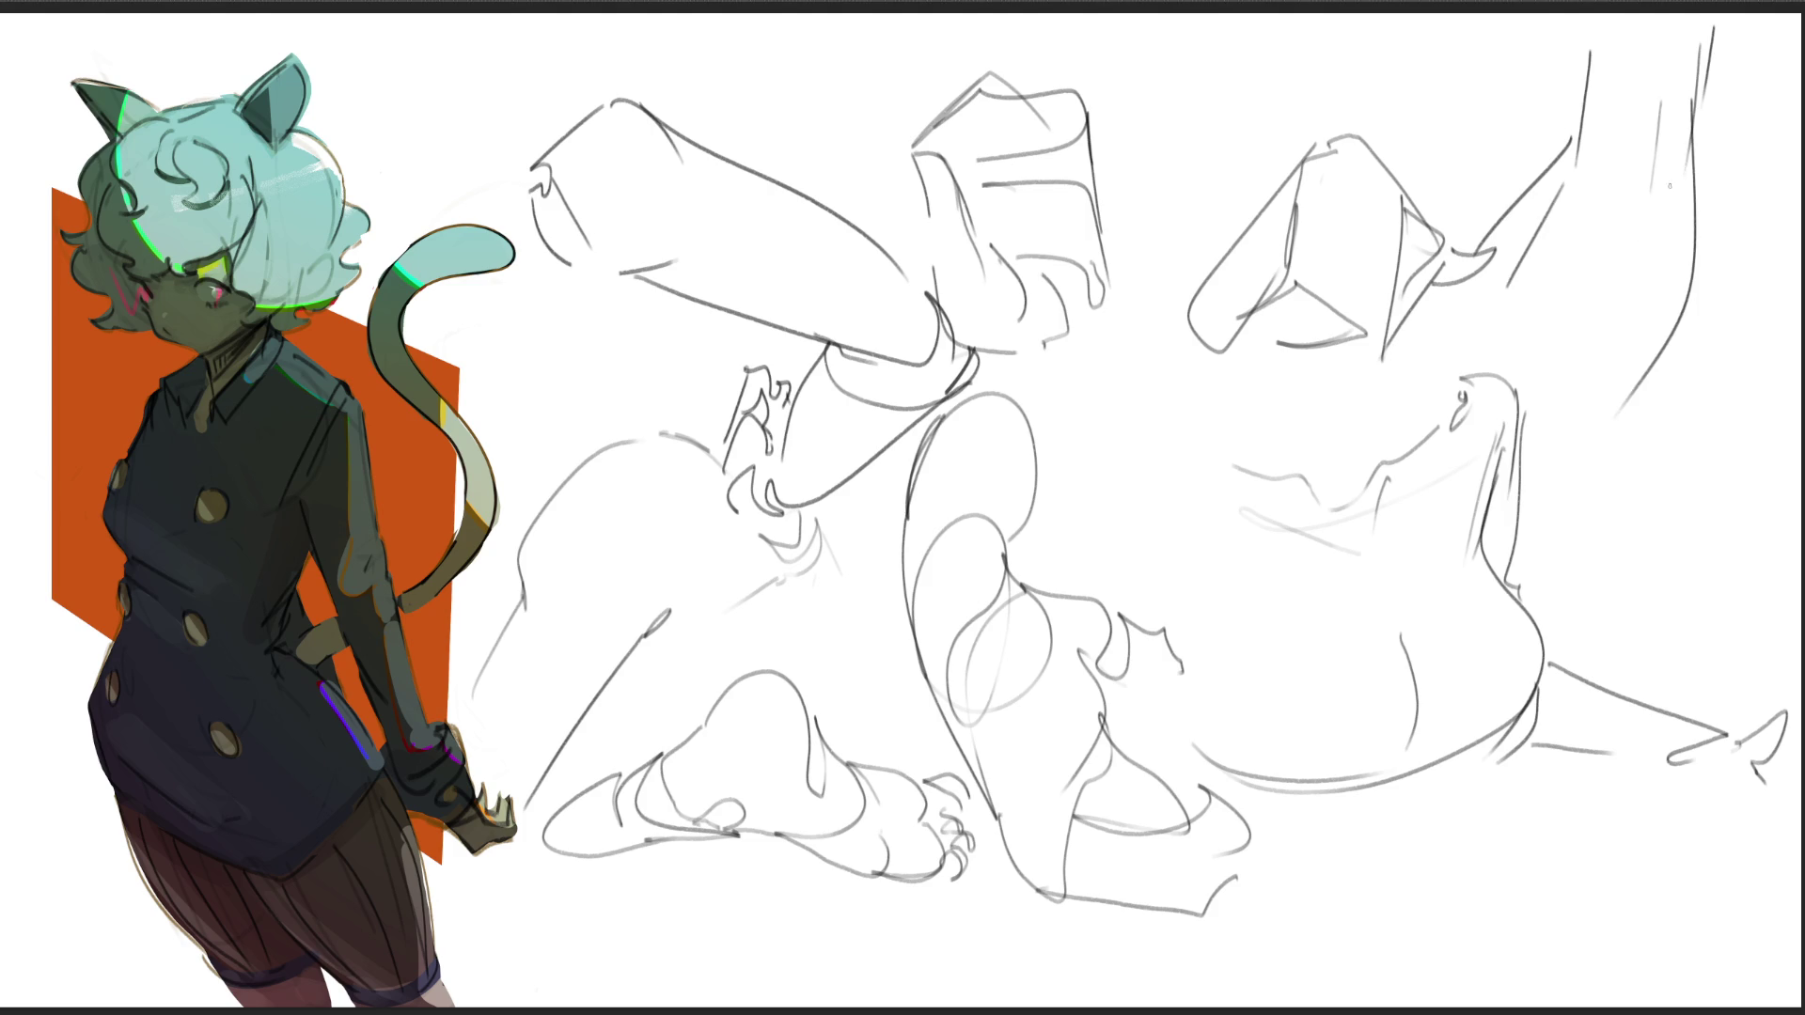
drag(1588, 21, 1581, 96)
Step: Draw small and large chest ovals with curves in the centre, then delete all the pencil sketches
mouse_move(1090, 345)
mouse_down()
mouse_move(1170, 360)
mouse_move(1177, 331)
mouse_move(1070, 366)
mouse_move(1058, 403)
mouse_move(1165, 401)
mouse_up()
drag(1177, 336, 1193, 396)
mouse_move(1045, 412)
mouse_down()
mouse_move(1036, 451)
mouse_move(1135, 421)
mouse_up()
drag(1047, 501, 1134, 510)
drag(1135, 439, 1147, 526)
drag(1092, 555, 1141, 543)
drag(1158, 402, 1139, 485)
drag(1218, 515, 1166, 529)
drag(1248, 441, 1217, 531)
drag(1041, 517, 1086, 550)
drag(1248, 482, 1225, 532)
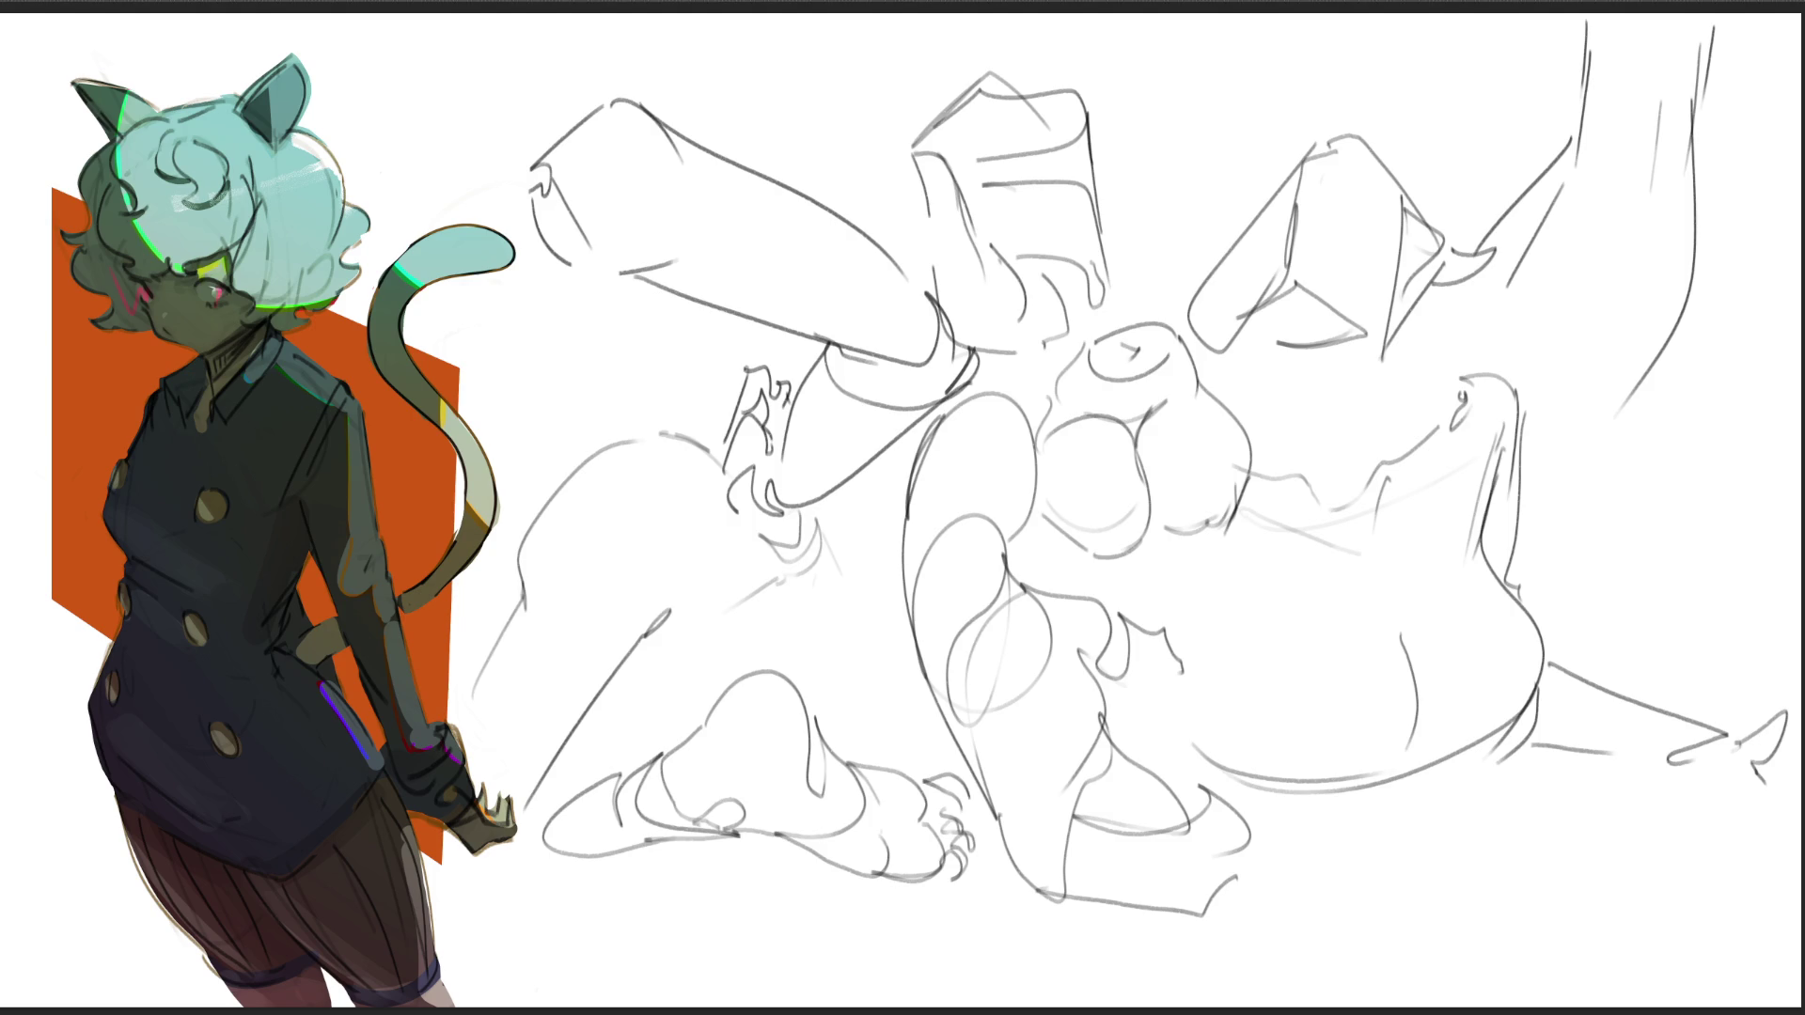
key(Delete)
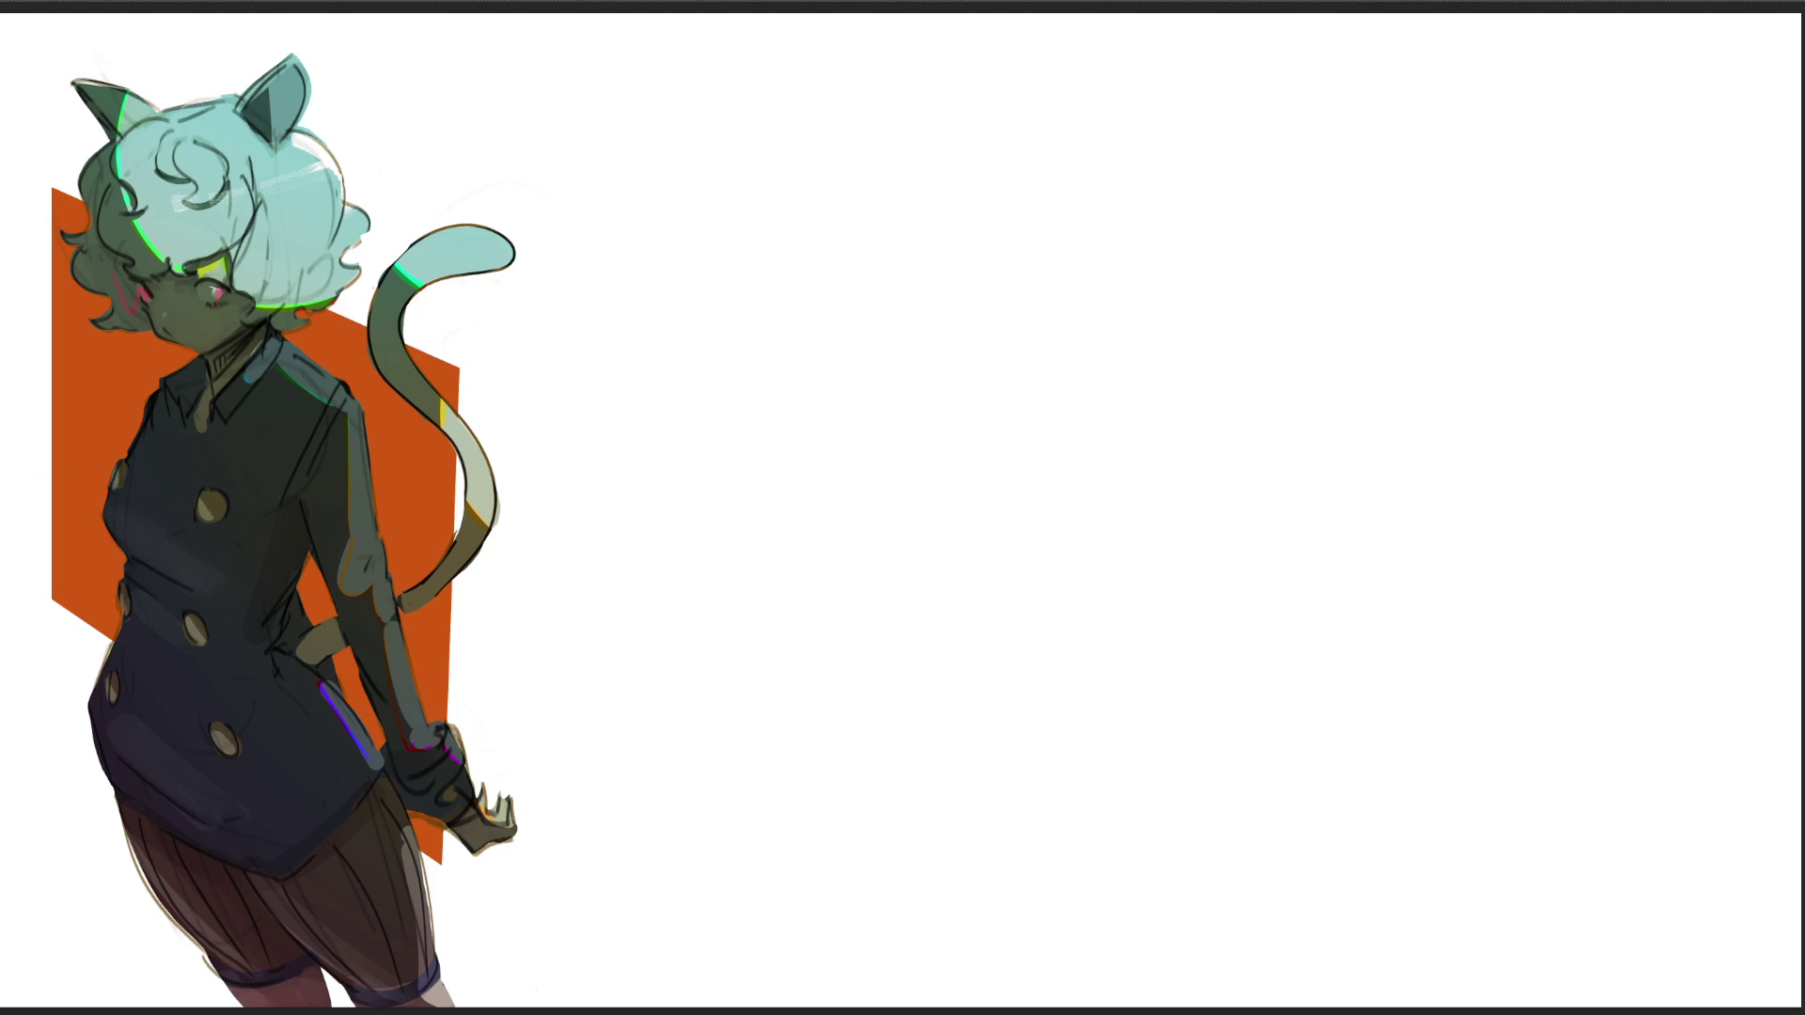
Step: Sketch a first gesture figure with head, jaw, neck and a long leg curve
mouse_move(777, 134)
mouse_down()
mouse_move(698, 376)
mouse_move(900, 299)
mouse_up()
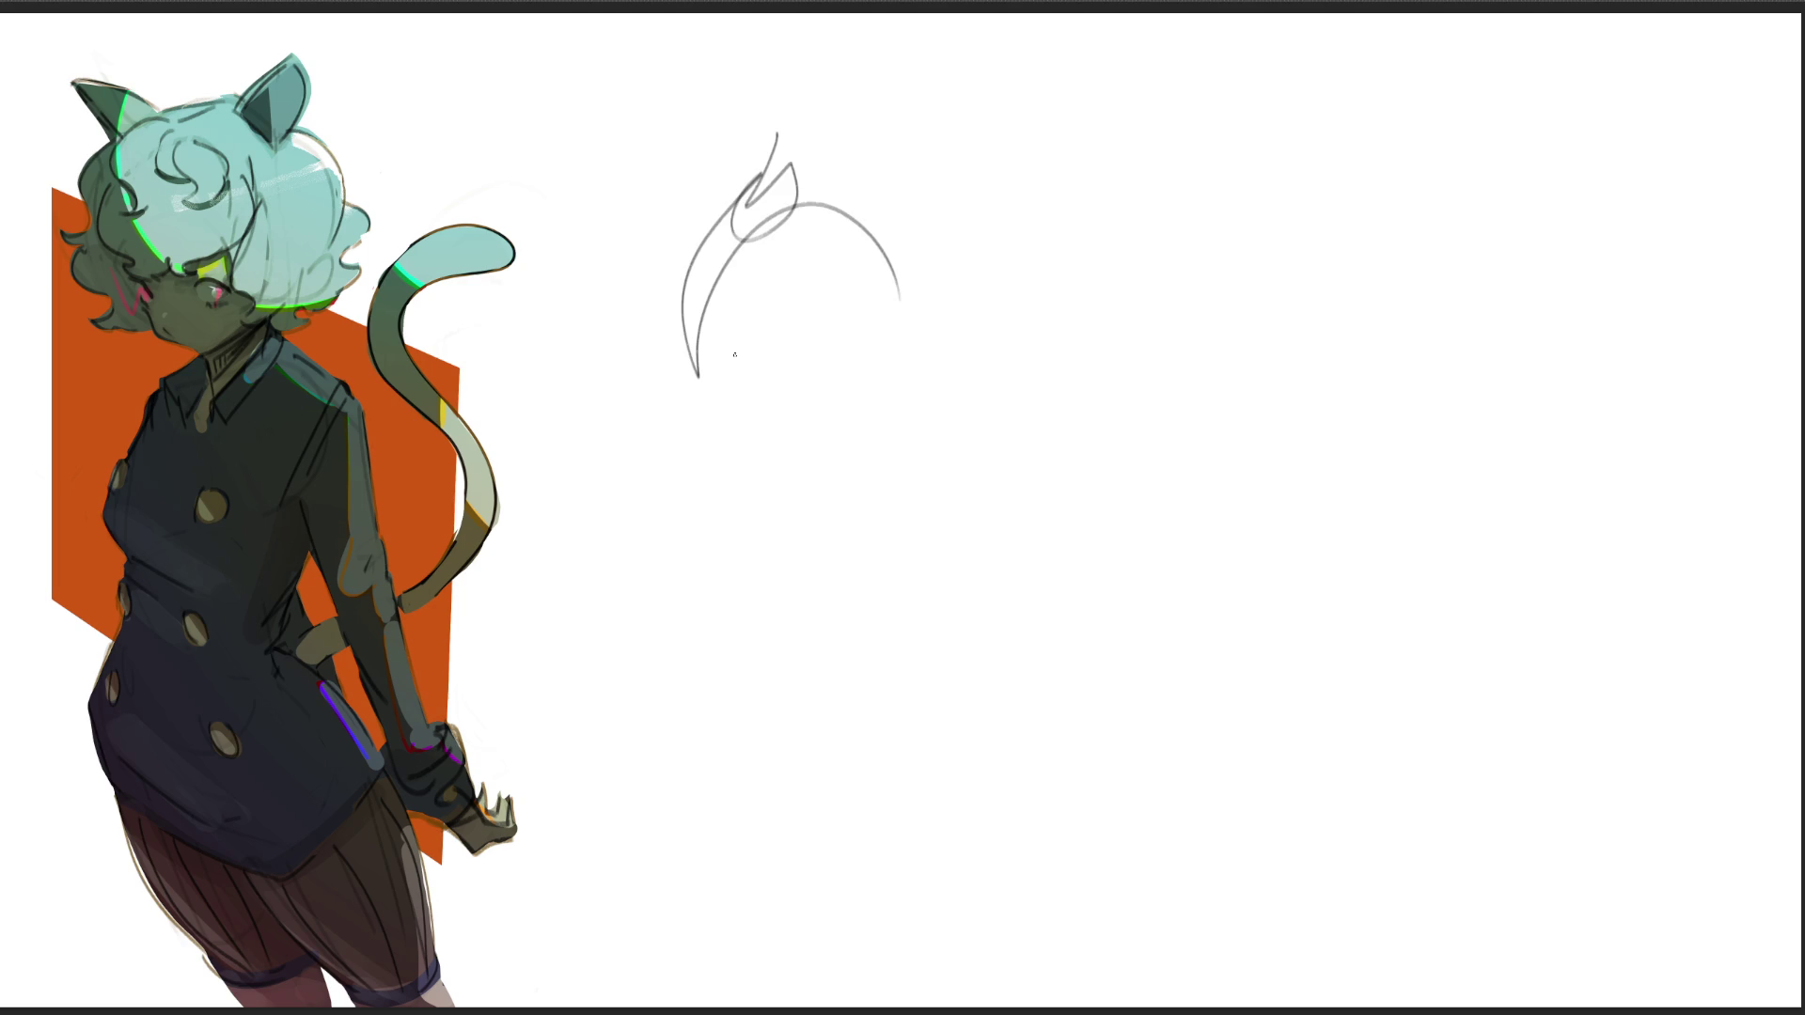
mouse_move(692, 346)
mouse_down()
mouse_move(778, 471)
mouse_move(832, 504)
mouse_up()
mouse_move(707, 423)
mouse_down()
mouse_move(827, 224)
mouse_move(940, 414)
mouse_move(857, 496)
mouse_move(1009, 444)
mouse_move(1013, 463)
mouse_up()
mouse_move(920, 279)
mouse_down()
mouse_move(1026, 401)
mouse_move(1031, 508)
mouse_up()
mouse_move(877, 473)
mouse_down()
mouse_move(1006, 420)
mouse_move(1013, 497)
mouse_up()
drag(893, 512, 1000, 602)
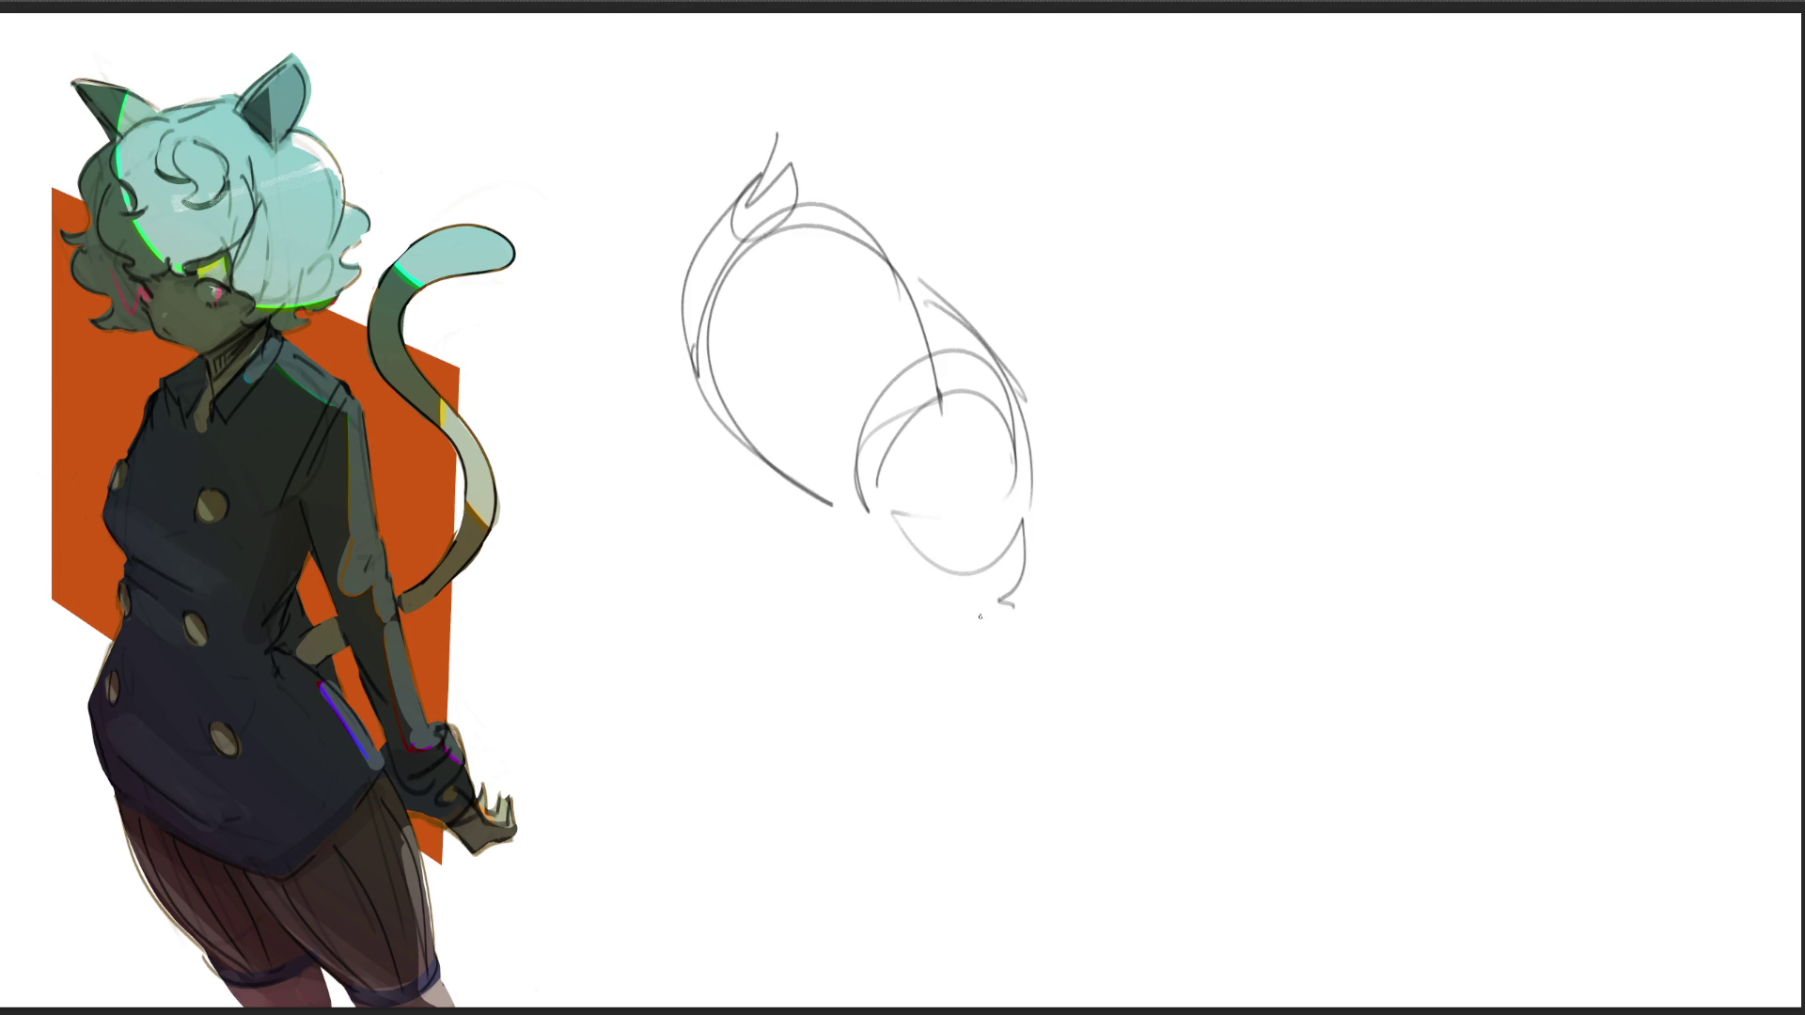
drag(860, 519, 926, 630)
drag(850, 542, 1185, 955)
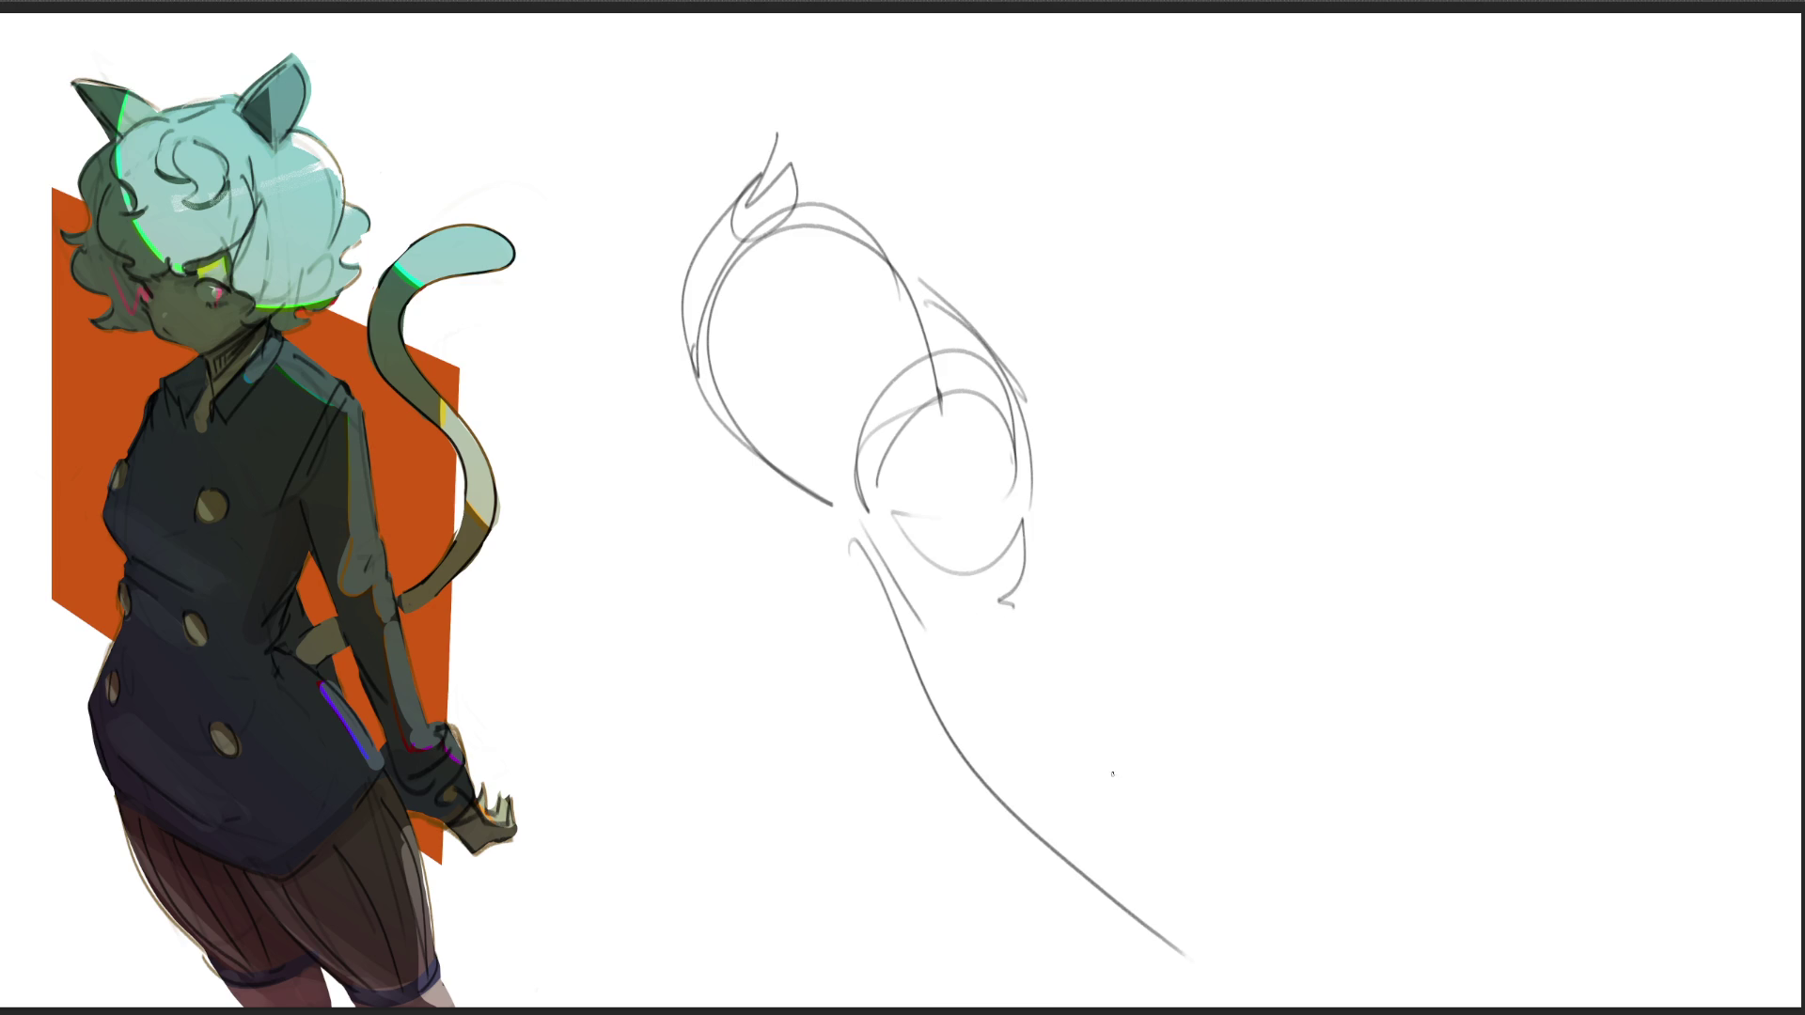
mouse_move(1024, 451)
mouse_down()
mouse_move(1139, 654)
mouse_move(1221, 906)
mouse_up()
drag(1110, 657, 1236, 975)
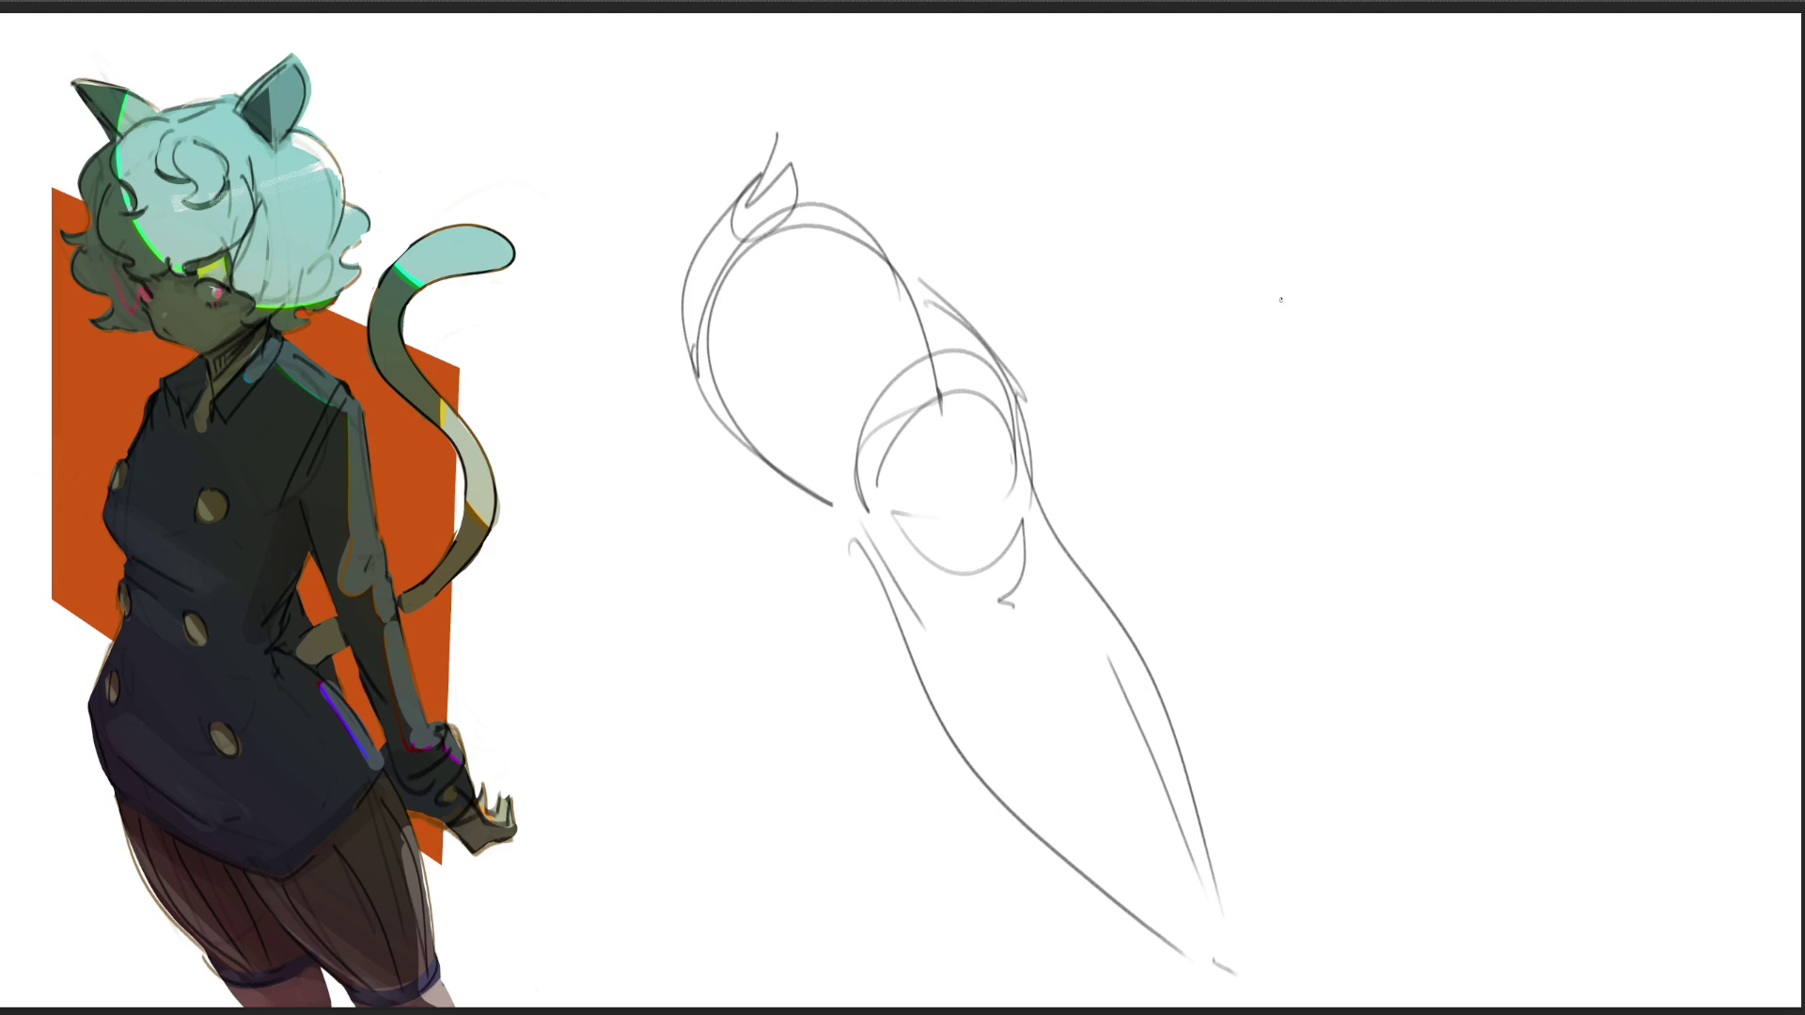
Step: Sketch a second pose at upper right with head, jaw, sweeping curves and a leg stroke
mouse_move(1228, 254)
mouse_down()
mouse_move(1326, 108)
mouse_move(1354, 215)
mouse_move(1314, 311)
mouse_up()
mouse_move(1226, 202)
mouse_down()
mouse_move(1246, 220)
mouse_move(1369, 152)
mouse_move(1359, 208)
mouse_move(1406, 289)
mouse_up()
mouse_move(1316, 89)
mouse_down()
mouse_move(1389, 162)
mouse_move(1422, 160)
mouse_up()
mouse_move(1320, 79)
mouse_down()
mouse_move(1733, 428)
mouse_move(1744, 347)
mouse_up()
drag(1695, 322, 1730, 435)
mouse_move(1328, 380)
mouse_down()
mouse_move(1641, 637)
mouse_move(1773, 519)
mouse_up()
drag(1776, 397, 1756, 527)
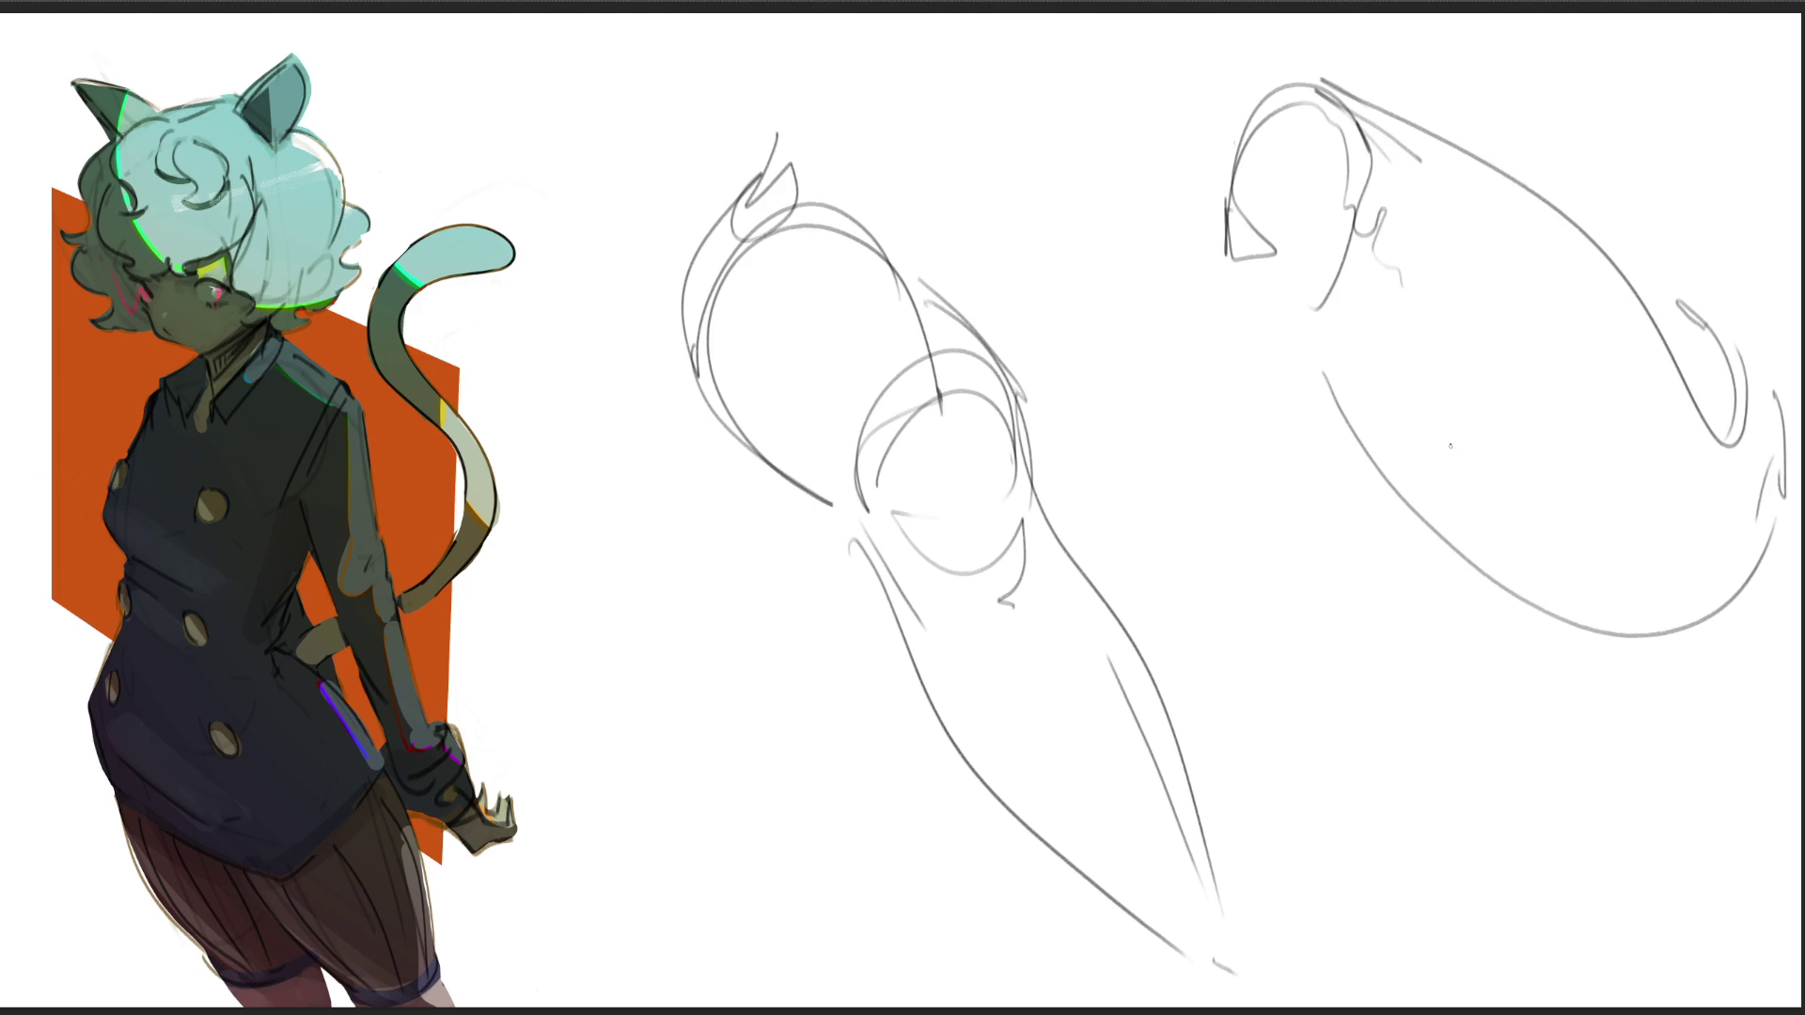
drag(1354, 215, 1297, 626)
key(ctrl+z)
drag(1369, 227, 1428, 278)
mouse_move(1370, 229)
mouse_down()
mouse_move(1405, 313)
mouse_move(1307, 652)
mouse_up()
mouse_move(1211, 231)
mouse_down()
mouse_move(1216, 376)
mouse_move(1301, 670)
mouse_move(1255, 886)
mouse_move(1353, 918)
mouse_up()
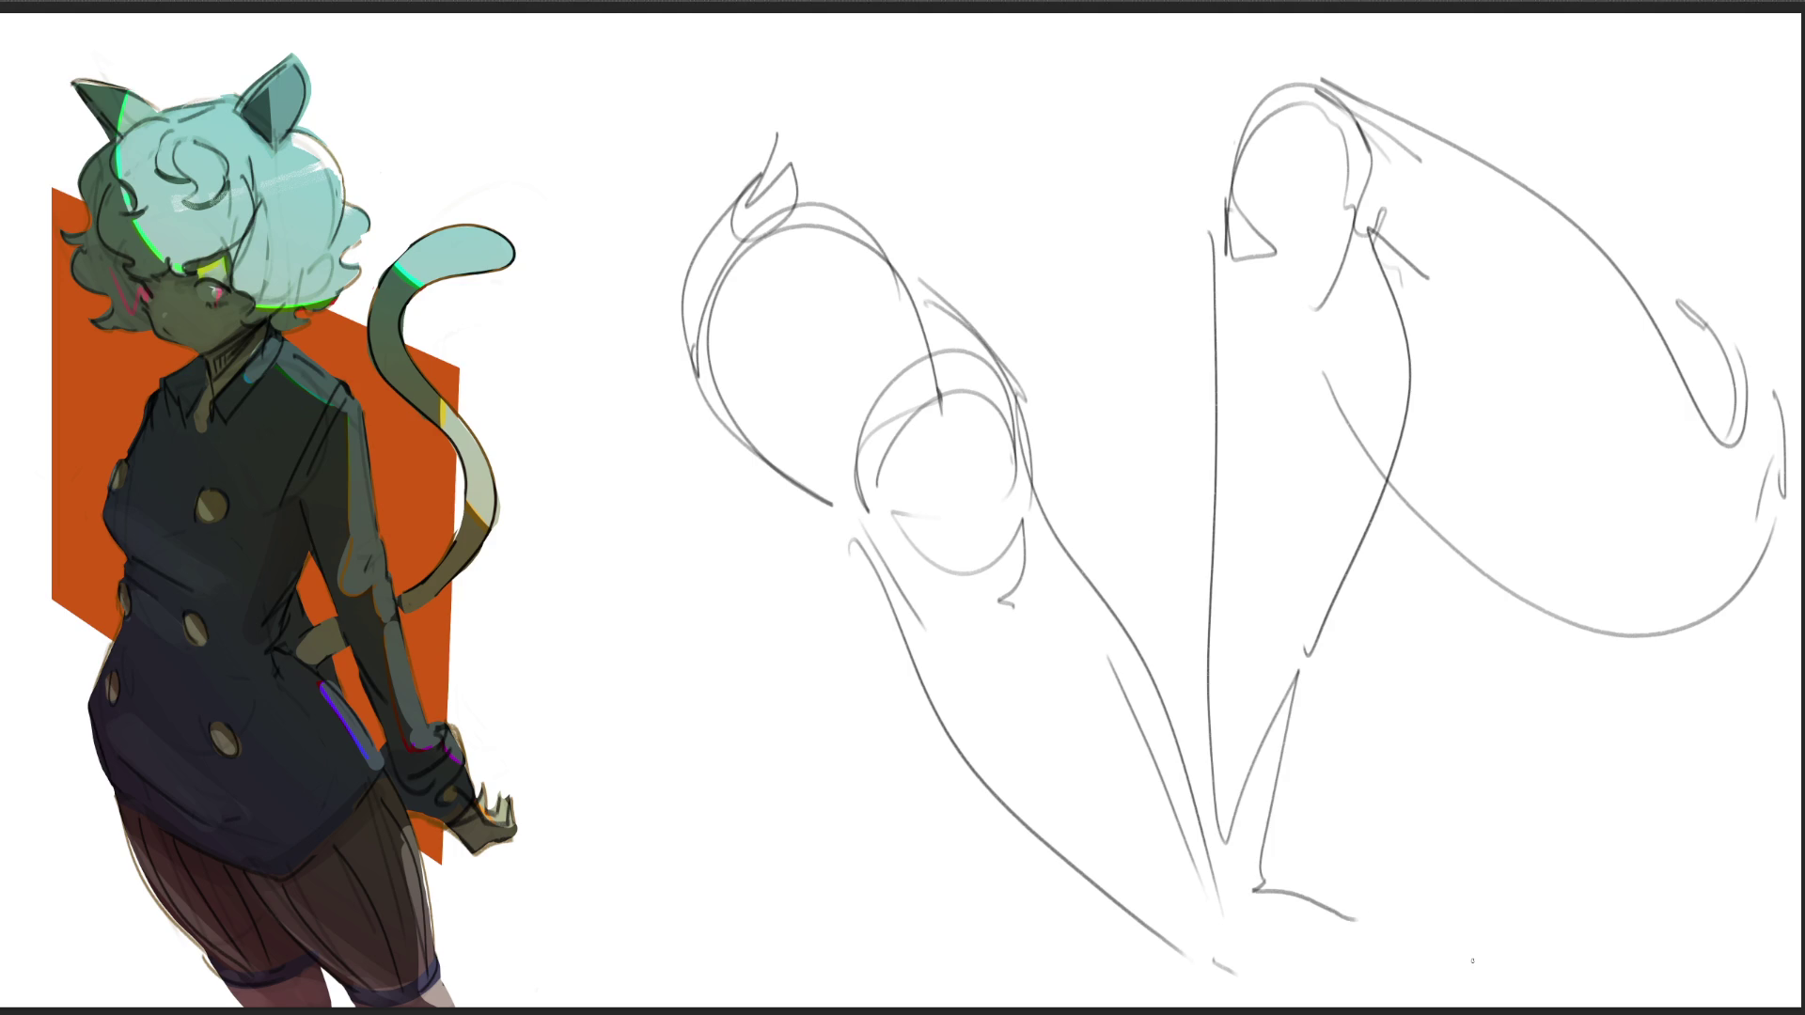
Step: Sketch a third figure with an arched head and hooked body lines
drag(968, 114, 940, 214)
mouse_move(965, 108)
mouse_down()
mouse_move(1021, 64)
mouse_move(1124, 58)
mouse_move(1129, 96)
mouse_move(1058, 316)
mouse_move(940, 331)
mouse_up()
drag(1081, 269, 959, 335)
mouse_move(1120, 45)
mouse_down()
mouse_move(1129, 291)
mouse_move(1060, 403)
mouse_move(1102, 388)
mouse_up()
mouse_move(1132, 272)
mouse_down()
mouse_move(1109, 393)
mouse_move(1066, 389)
mouse_move(1093, 423)
mouse_move(1090, 508)
mouse_up()
mouse_move(1120, 339)
mouse_down()
mouse_move(1109, 393)
mouse_move(1032, 438)
mouse_up()
key(ctrl+z)
mouse_move(1042, 413)
mouse_down()
mouse_move(1093, 425)
mouse_move(1079, 507)
mouse_up()
drag(1113, 369, 1129, 583)
drag(1056, 499, 1097, 581)
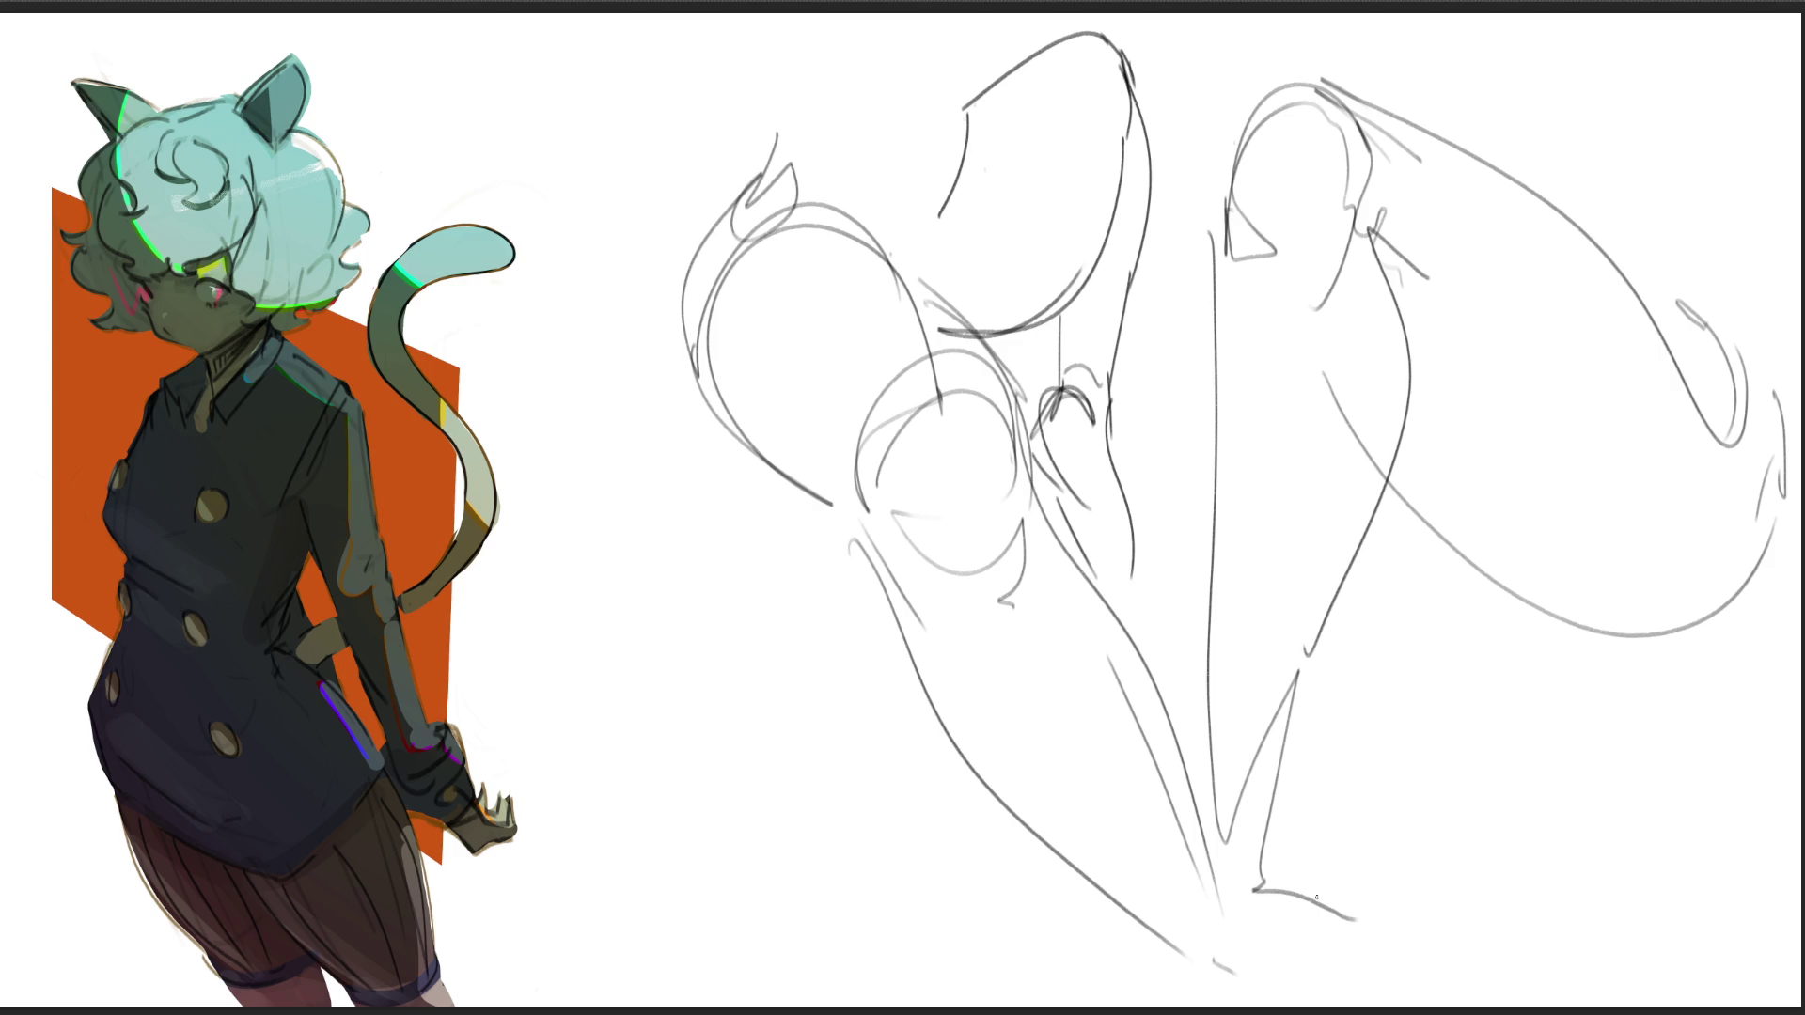
Step: Sketch a fourth figure with a small circle head and long body lines
mouse_move(597, 499)
mouse_down()
mouse_move(604, 551)
mouse_move(677, 434)
mouse_move(668, 577)
mouse_up()
mouse_move(696, 431)
mouse_down()
mouse_move(712, 507)
mouse_move(694, 809)
mouse_up()
mouse_move(593, 564)
mouse_down()
mouse_move(636, 940)
mouse_move(719, 945)
mouse_up()
drag(697, 416, 883, 752)
mouse_move(717, 801)
mouse_down()
mouse_move(759, 880)
mouse_move(863, 908)
mouse_up()
drag(845, 658, 882, 752)
mouse_move(838, 571)
mouse_down()
mouse_move(885, 626)
mouse_move(933, 758)
mouse_up()
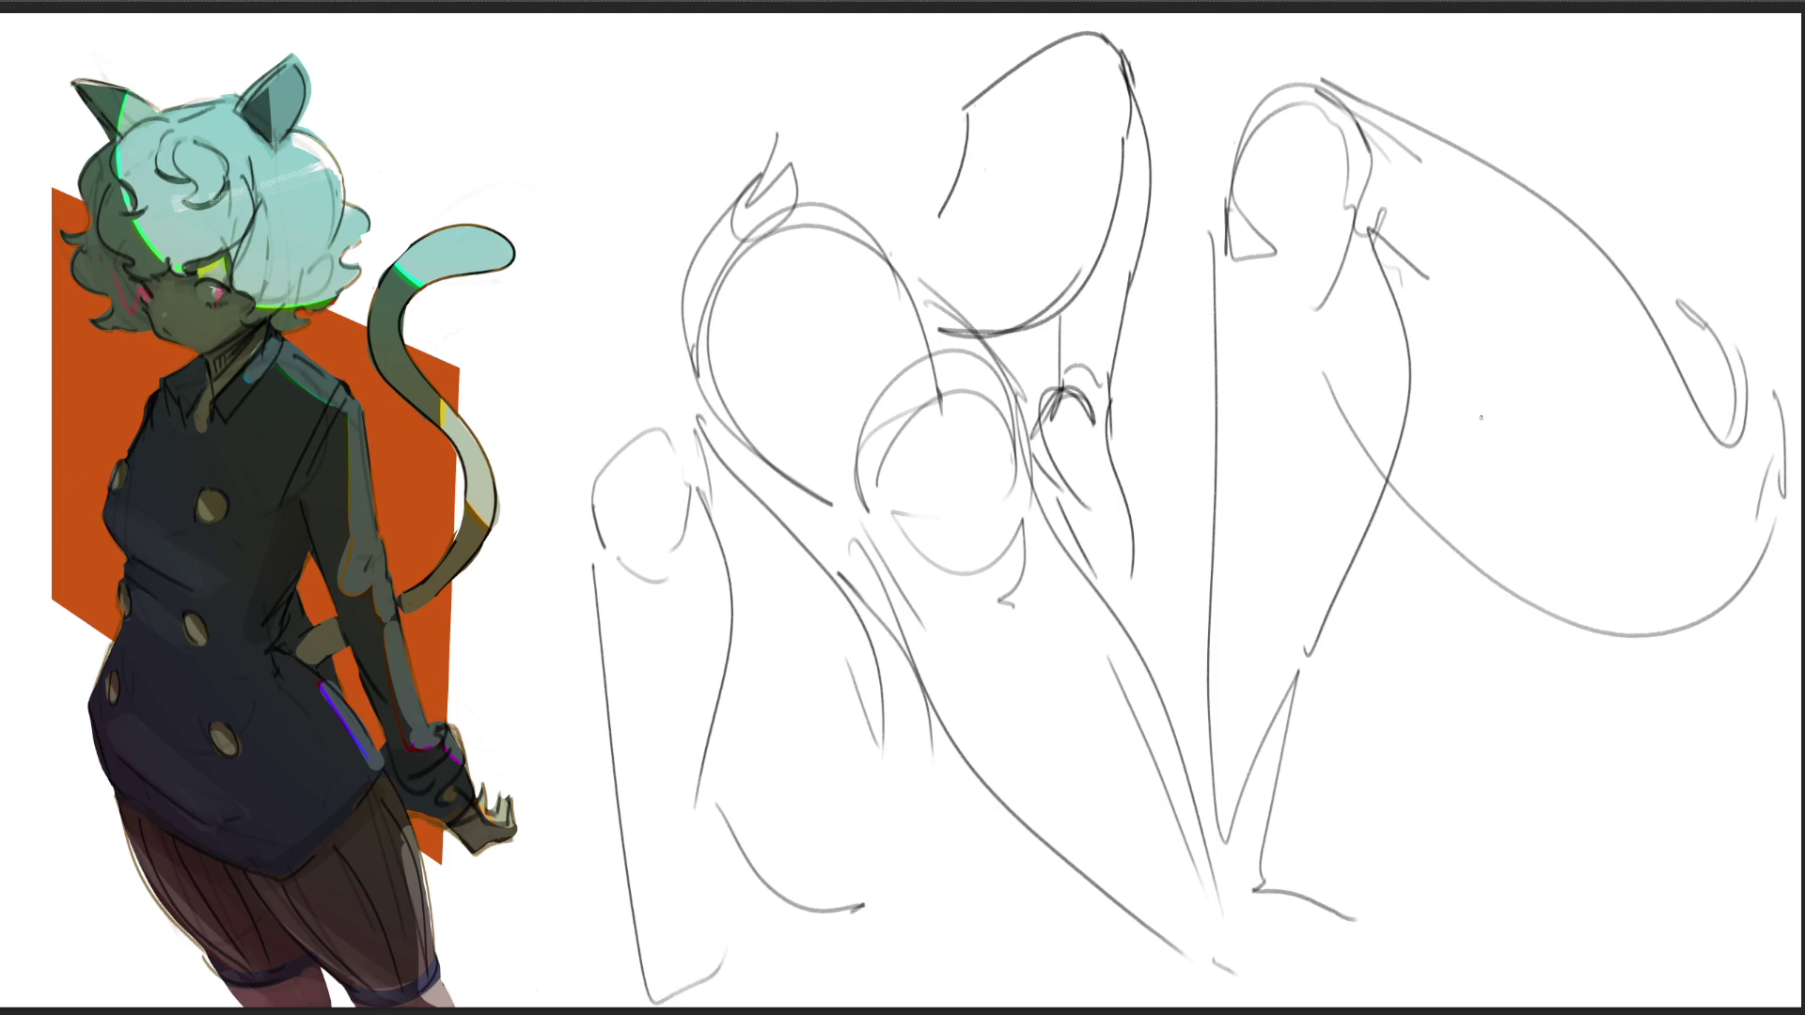
Step: Free-transform the sketches, scaling them down toward the bottom centre
key(ctrl+t)
drag(1188, 28, 1188, 531)
key(Return)
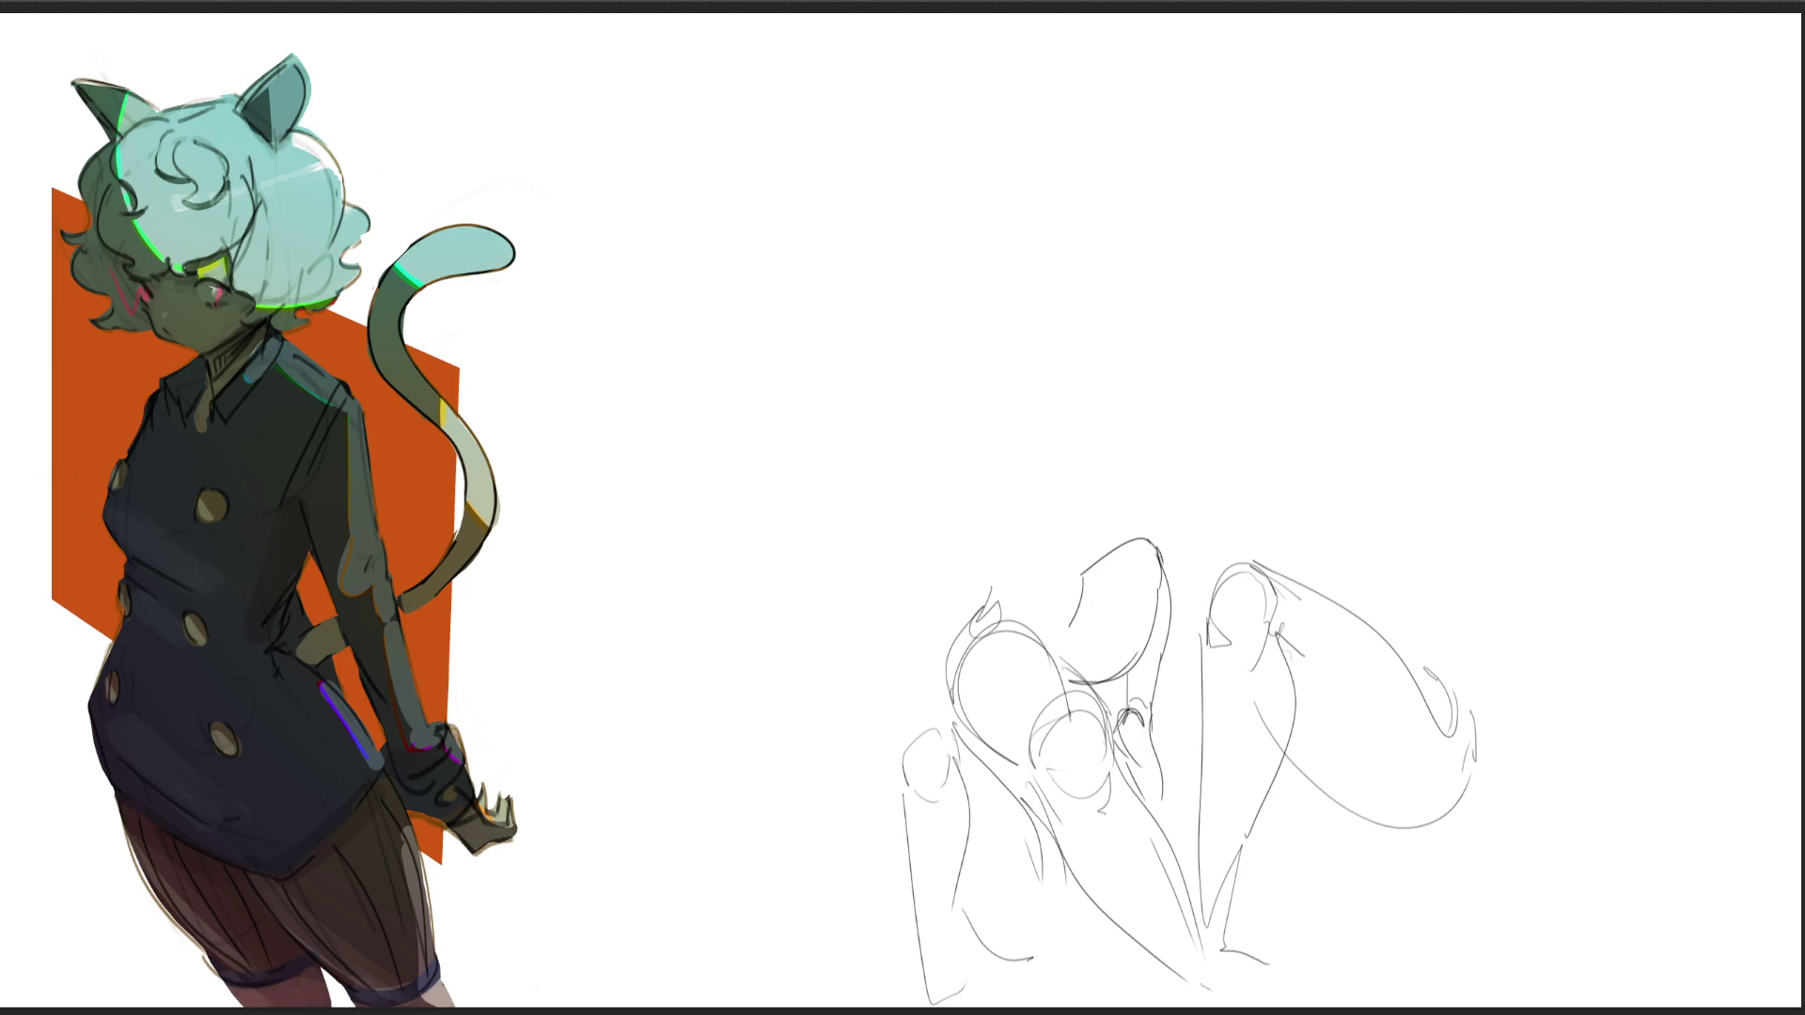
Step: Sketch a standing figure's oval head, jaw, neck, collar and shoulder at upper right
mouse_move(1400, 104)
mouse_down()
mouse_move(1410, 148)
mouse_move(1493, 56)
mouse_move(1507, 188)
mouse_up()
mouse_move(1392, 139)
mouse_down()
mouse_move(1515, 201)
mouse_move(1538, 115)
mouse_move(1561, 129)
mouse_move(1441, 137)
mouse_move(1499, 128)
mouse_up()
drag(1439, 98, 1407, 81)
drag(1452, 188, 1516, 208)
drag(1504, 218, 1566, 148)
drag(1478, 237, 1500, 320)
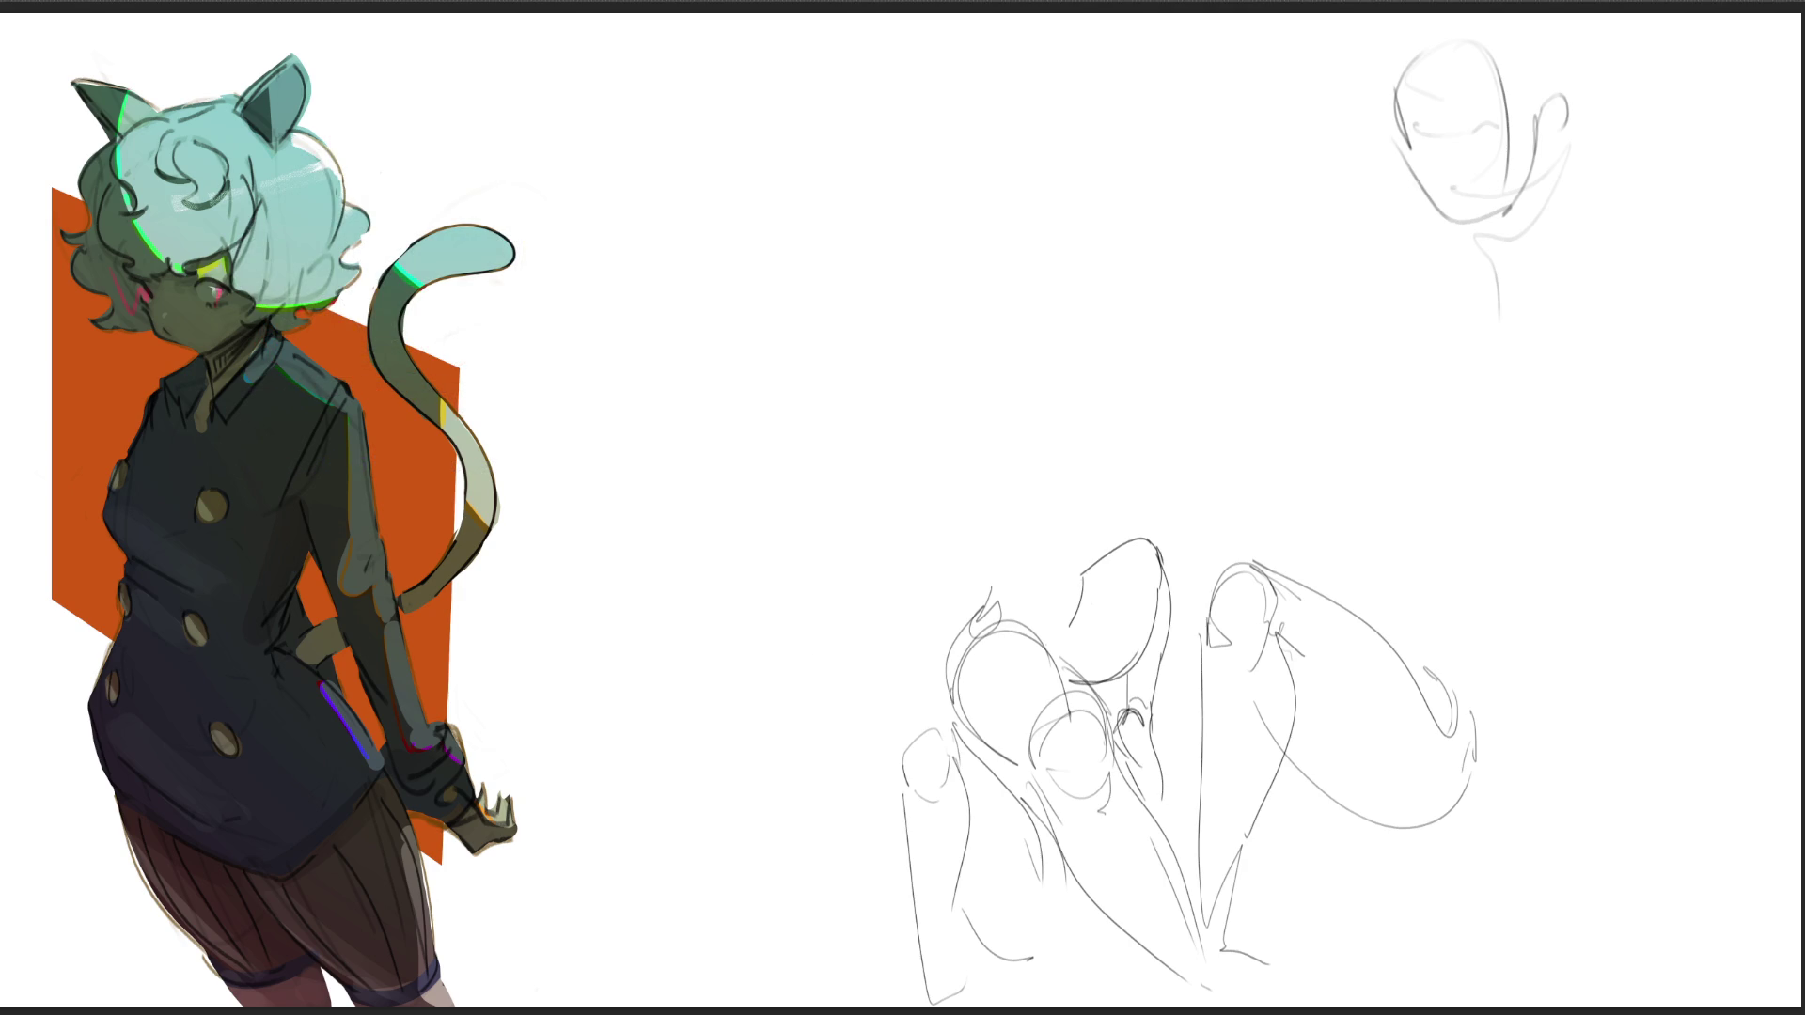
mouse_move(1538, 146)
mouse_down()
mouse_move(1466, 310)
mouse_move(1421, 302)
mouse_up()
mouse_move(1439, 235)
mouse_down()
mouse_move(1352, 329)
mouse_move(1413, 391)
mouse_move(1589, 395)
mouse_move(1429, 442)
mouse_move(1593, 220)
mouse_up()
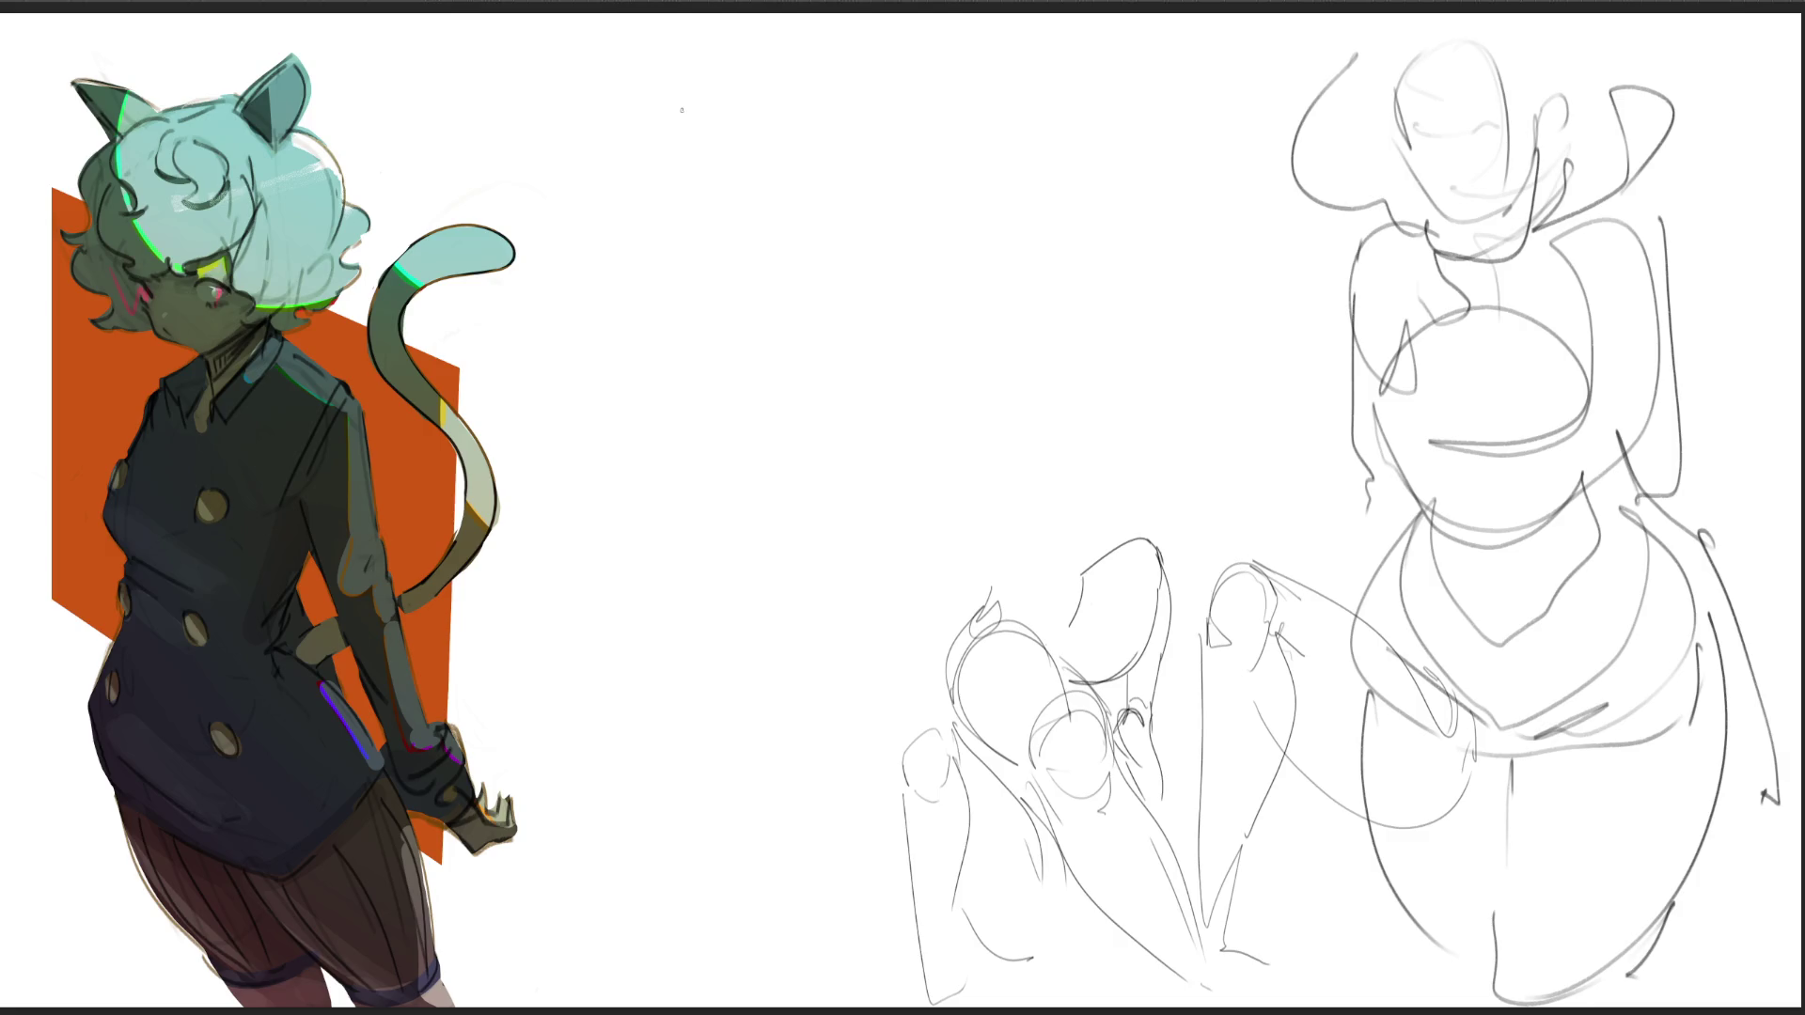
Step: Begin the reclining pose at the top with a cylinder, curved arcs and gesture strokes
drag(717, 120, 746, 96)
mouse_move(773, 176)
mouse_down()
mouse_move(712, 113)
mouse_move(564, 141)
mouse_move(752, 199)
mouse_move(772, 178)
mouse_move(769, 197)
mouse_up()
drag(786, 88, 813, 177)
mouse_move(797, 91)
mouse_down()
mouse_move(837, 127)
mouse_move(797, 209)
mouse_move(811, 240)
mouse_up()
mouse_move(743, 217)
mouse_down()
mouse_move(812, 239)
mouse_move(917, 228)
mouse_up()
drag(849, 99, 961, 176)
drag(943, 87, 957, 122)
mouse_move(987, 181)
mouse_down()
mouse_move(938, 122)
mouse_move(944, 58)
mouse_up()
mouse_move(484, 159)
mouse_down()
mouse_move(519, 215)
mouse_move(536, 146)
mouse_move(465, 150)
mouse_up()
drag(386, 70, 484, 128)
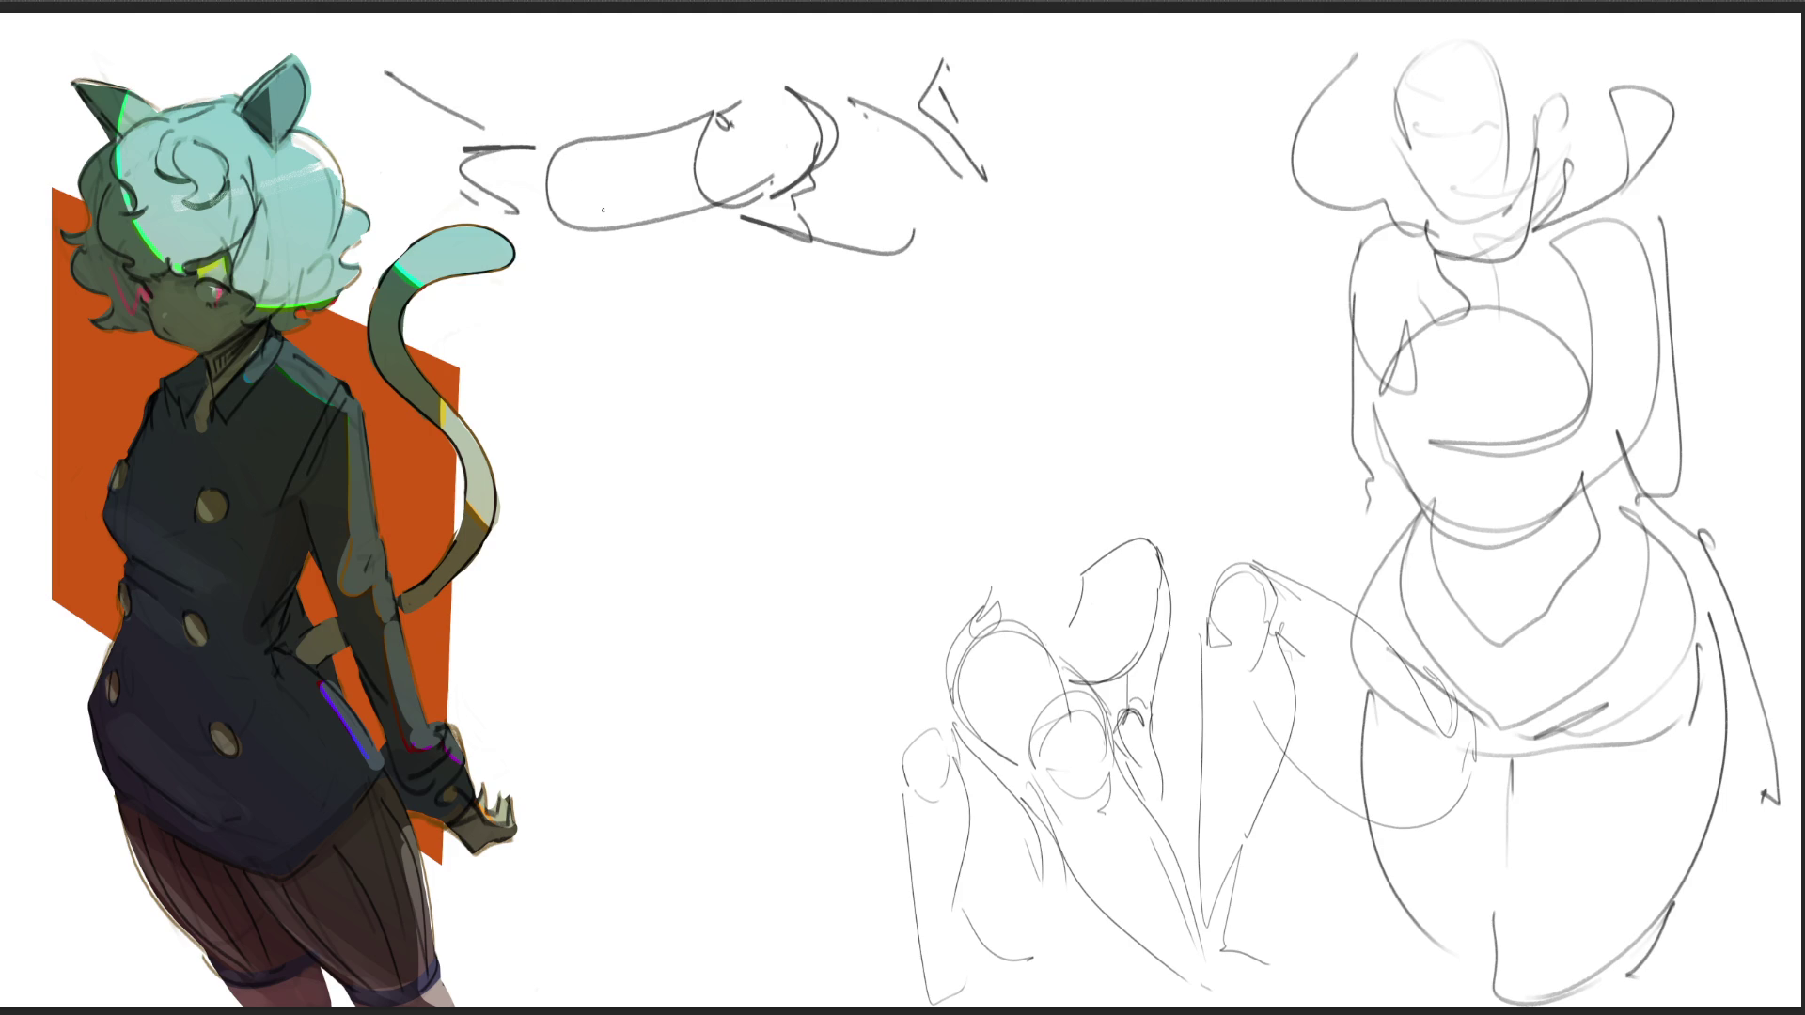
Step: Finish the reclining pose with loops, crescents and lower curves, then shrink the sketches to about half size
mouse_move(755, 211)
mouse_down()
mouse_move(842, 273)
mouse_move(792, 315)
mouse_move(898, 391)
mouse_up()
mouse_move(802, 305)
mouse_down()
mouse_move(983, 355)
mouse_move(1020, 188)
mouse_up()
drag(984, 156, 1051, 256)
mouse_move(1002, 193)
mouse_down()
mouse_move(1032, 246)
mouse_move(1004, 419)
mouse_up()
drag(1096, 316, 1047, 421)
mouse_move(1096, 316)
mouse_down()
mouse_move(1118, 353)
mouse_move(1081, 406)
mouse_move(1004, 432)
mouse_move(1081, 479)
mouse_up()
mouse_move(948, 429)
mouse_down()
mouse_move(1045, 496)
mouse_move(705, 395)
mouse_move(665, 433)
mouse_up()
drag(658, 484, 700, 548)
mouse_move(857, 594)
mouse_down()
mouse_move(1125, 476)
mouse_move(1107, 331)
mouse_up()
mouse_move(1114, 339)
mouse_down()
mouse_move(1238, 437)
mouse_move(1248, 479)
mouse_up()
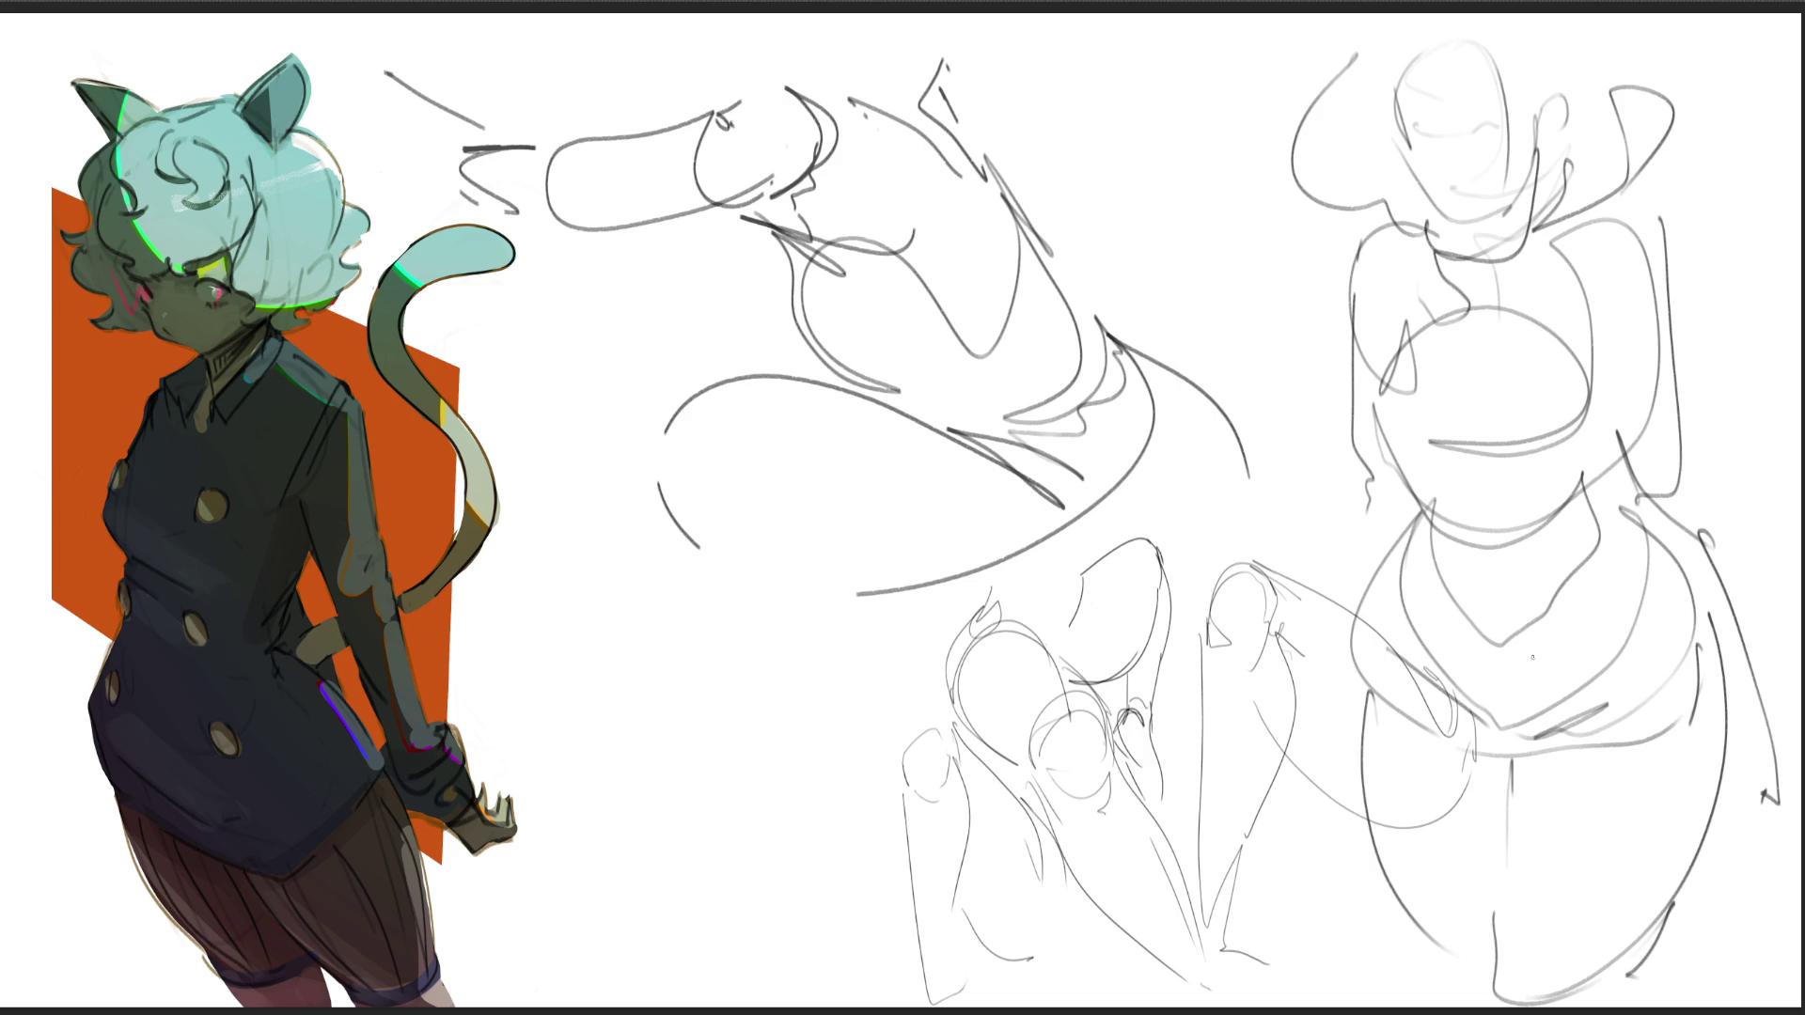
key(ctrl+t)
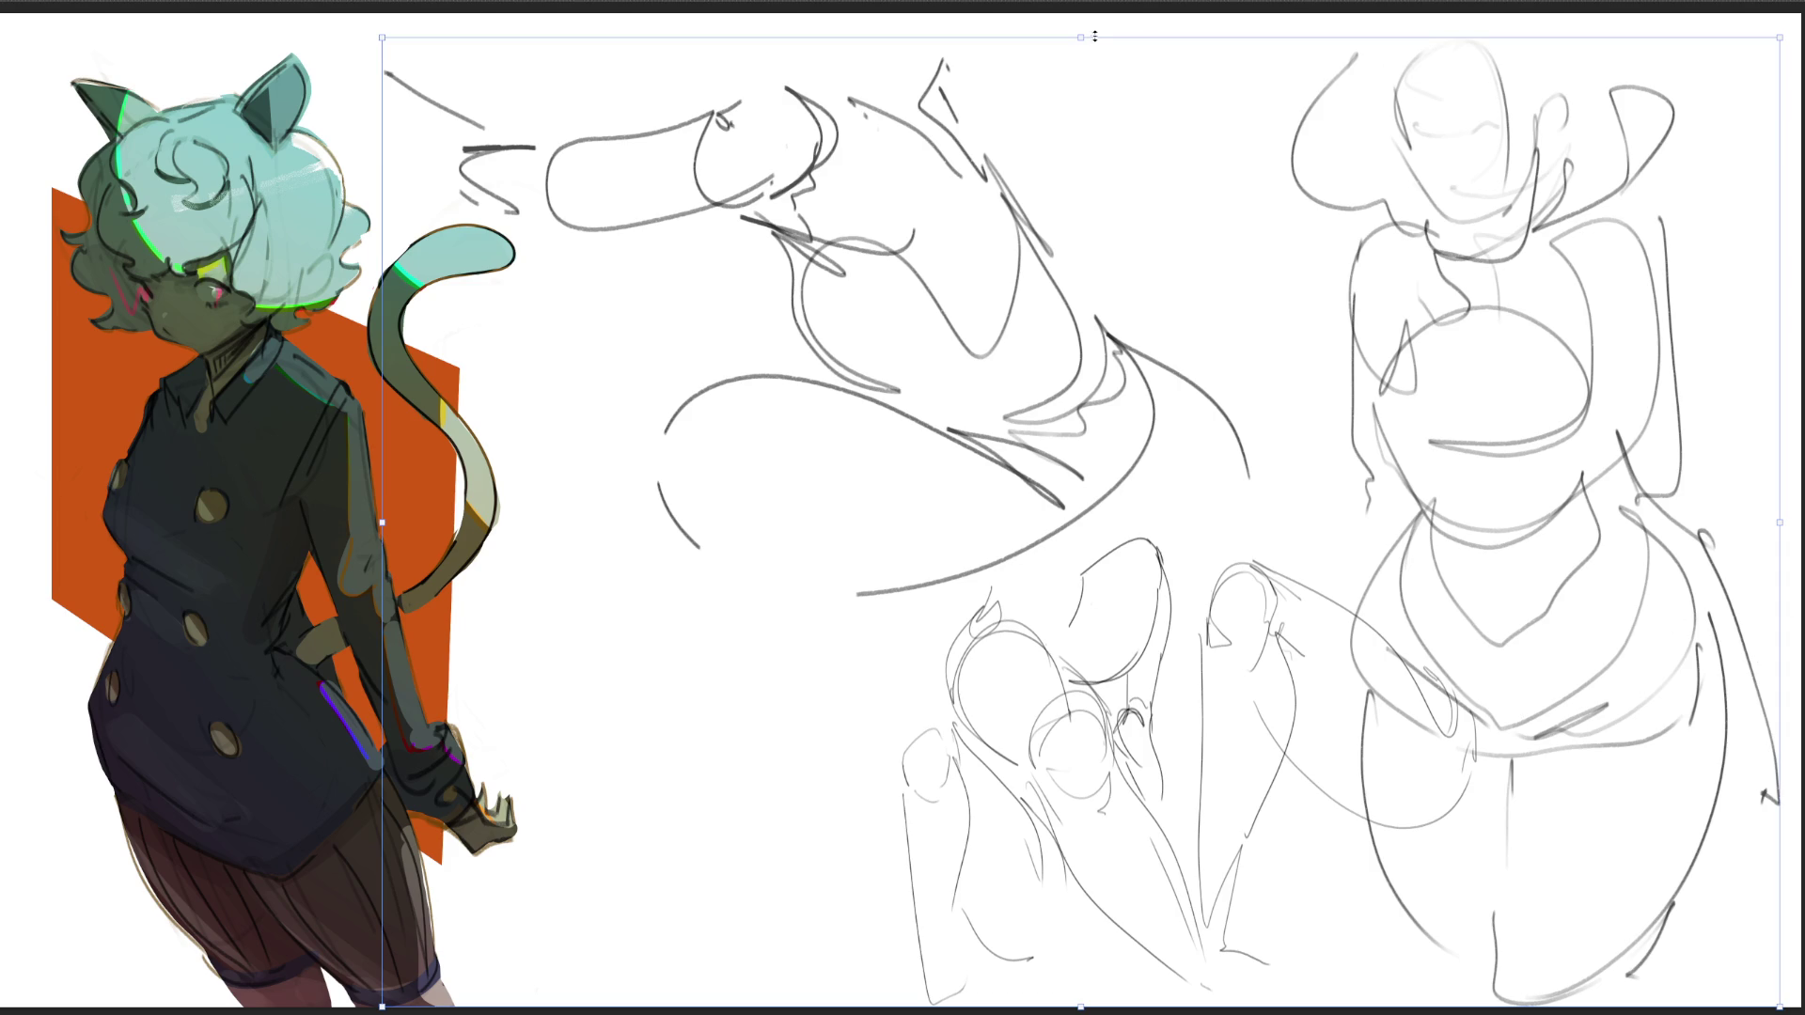
drag(1090, 38, 1077, 536)
Step: Settle the half-size sketches lower left and draw a head with ears and jaw at top right
drag(1081, 752, 840, 743)
key(Return)
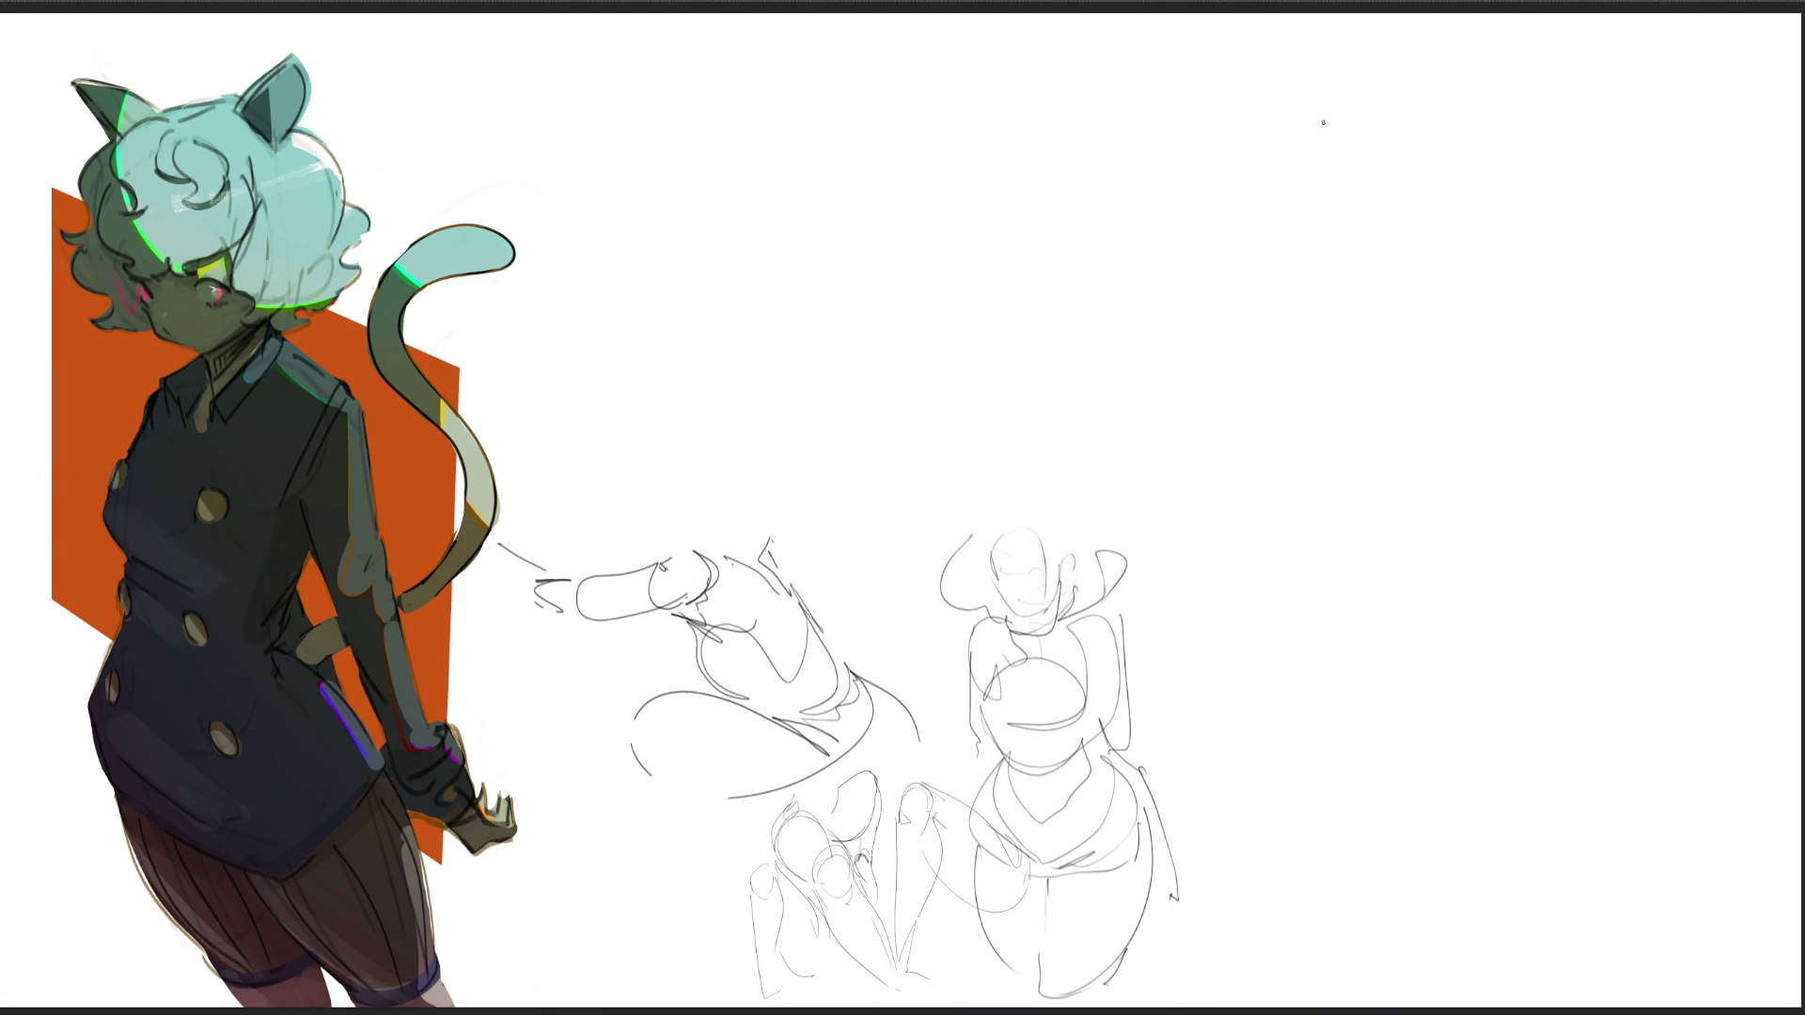
mouse_move(1377, 117)
mouse_down()
mouse_move(1375, 152)
mouse_move(1396, 68)
mouse_move(1474, 153)
mouse_move(1367, 199)
mouse_move(1462, 222)
mouse_move(1403, 145)
mouse_move(1447, 158)
mouse_up()
mouse_move(1391, 114)
mouse_down()
mouse_move(1422, 105)
mouse_move(1459, 147)
mouse_up()
drag(1450, 183, 1382, 209)
drag(1381, 141, 1363, 193)
drag(1353, 113, 1365, 153)
drag(1362, 160, 1493, 156)
mouse_move(1489, 155)
mouse_down()
mouse_move(1399, 202)
mouse_move(1467, 222)
mouse_move(1352, 161)
mouse_move(1382, 235)
mouse_move(1247, 306)
mouse_move(1316, 348)
mouse_move(1245, 309)
mouse_up()
Step: Draw the kneeling figure's neck, shoulders, long torso and wide lower body, then hide the grey sketches
drag(1242, 307, 1354, 563)
drag(1341, 307, 1351, 470)
drag(1354, 559, 1373, 315)
drag(1335, 564, 1384, 622)
mouse_move(1308, 487)
mouse_down()
mouse_move(1410, 762)
mouse_move(1390, 513)
mouse_up()
mouse_move(1390, 512)
mouse_down()
mouse_move(1420, 320)
mouse_move(1460, 589)
mouse_move(1384, 649)
mouse_move(1265, 352)
mouse_move(1239, 574)
mouse_move(1241, 531)
mouse_move(1114, 496)
mouse_move(1391, 725)
mouse_move(1525, 648)
mouse_move(1614, 751)
mouse_move(1241, 773)
mouse_move(1419, 793)
mouse_up()
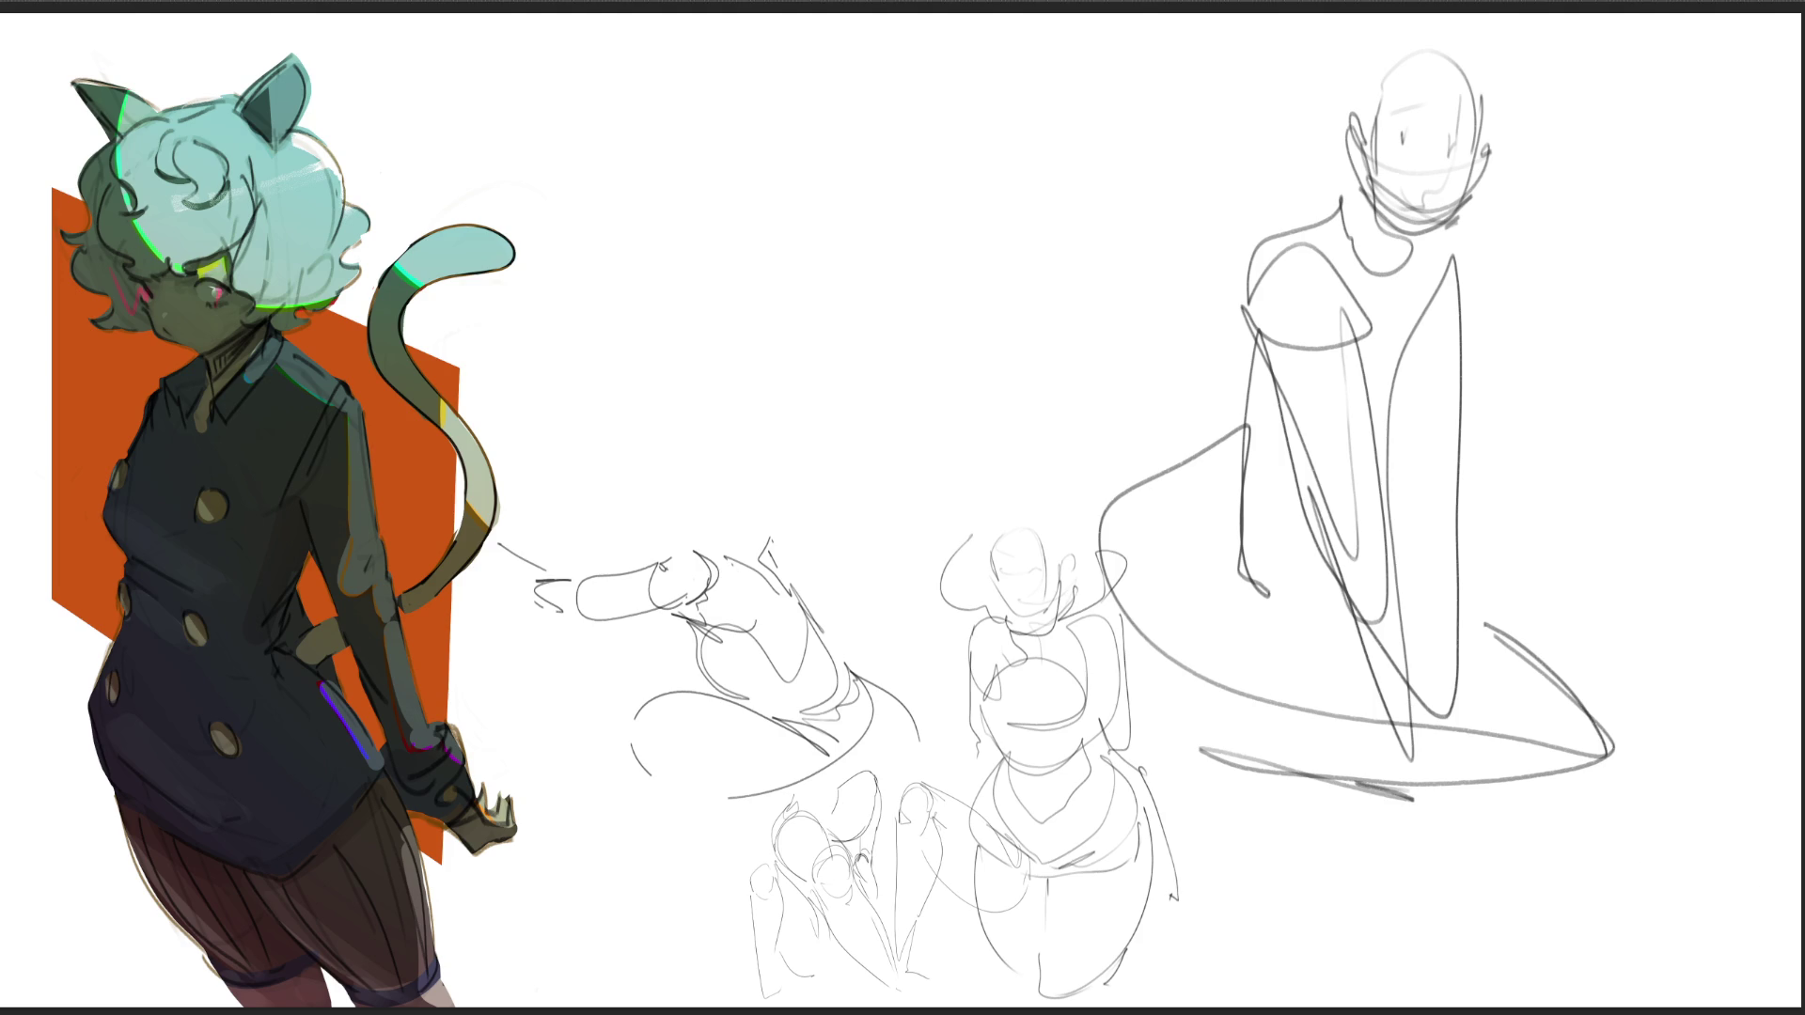
key(Delete)
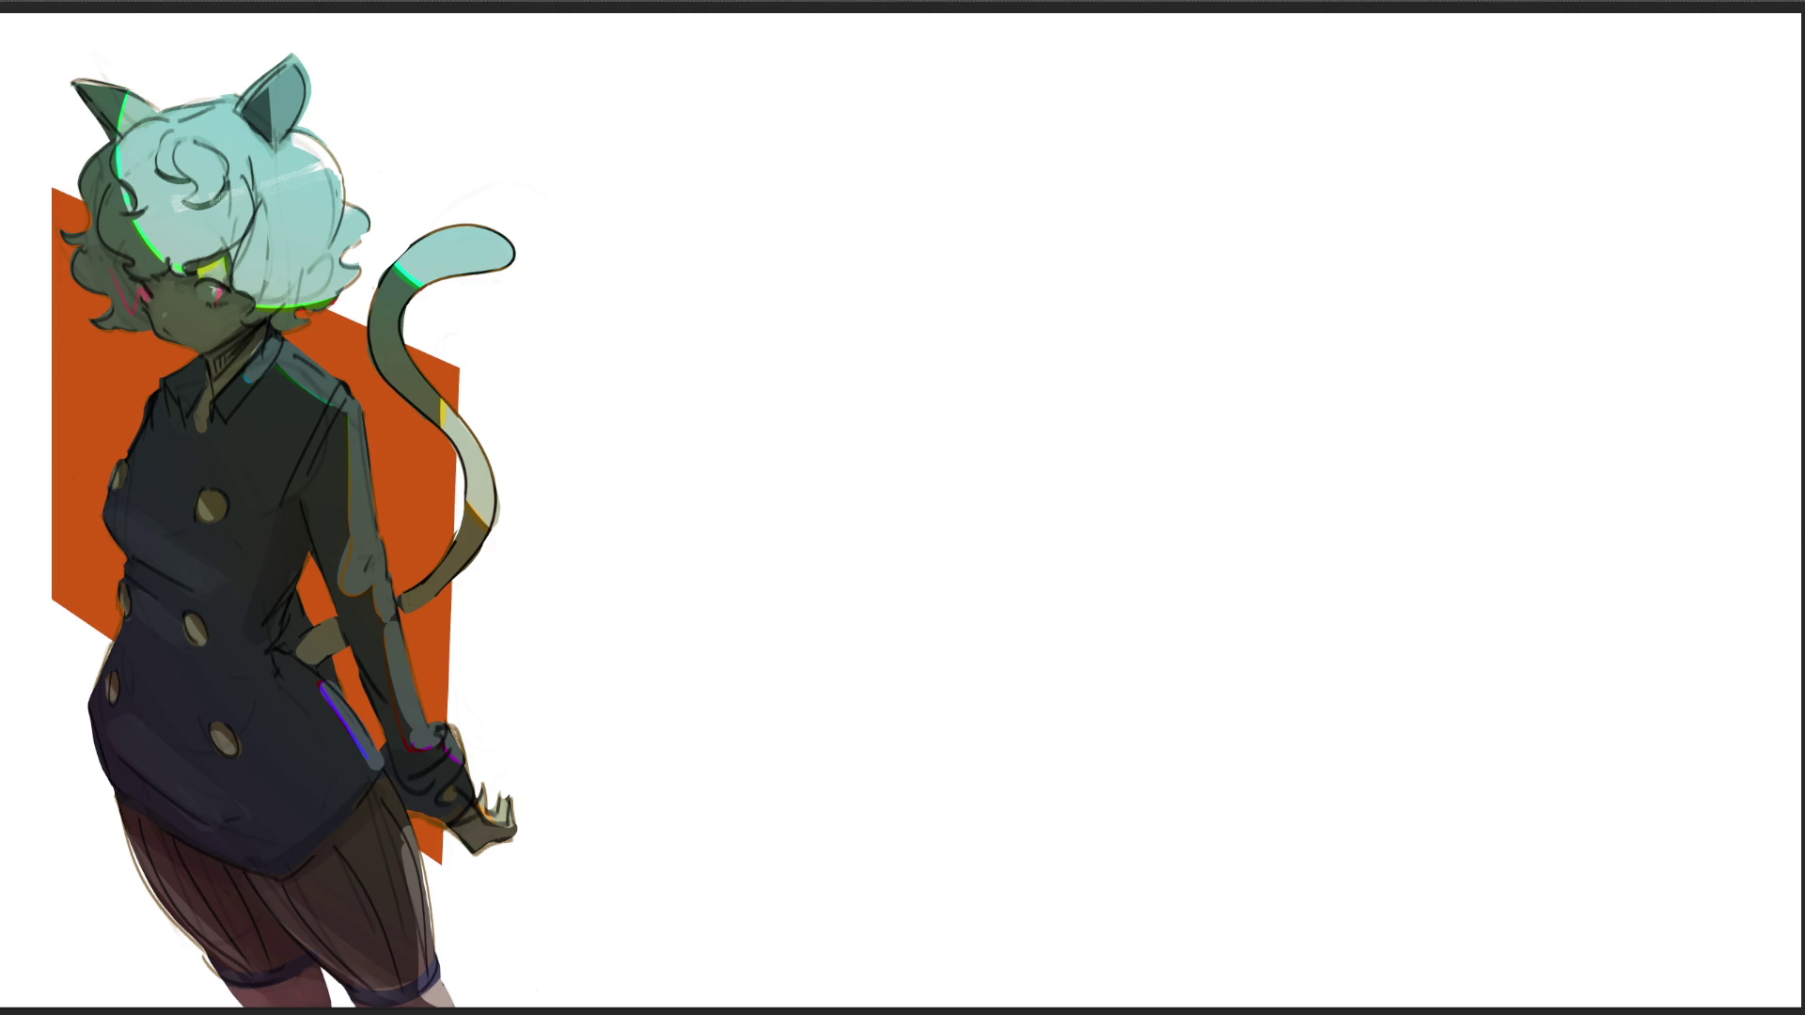
Step: Hide the gesture sketches, reveal the glasses-girl sketch, and hand-letter 'BRB' above it
key(ctrl+z)
key(Delete)
key(ctrl+v)
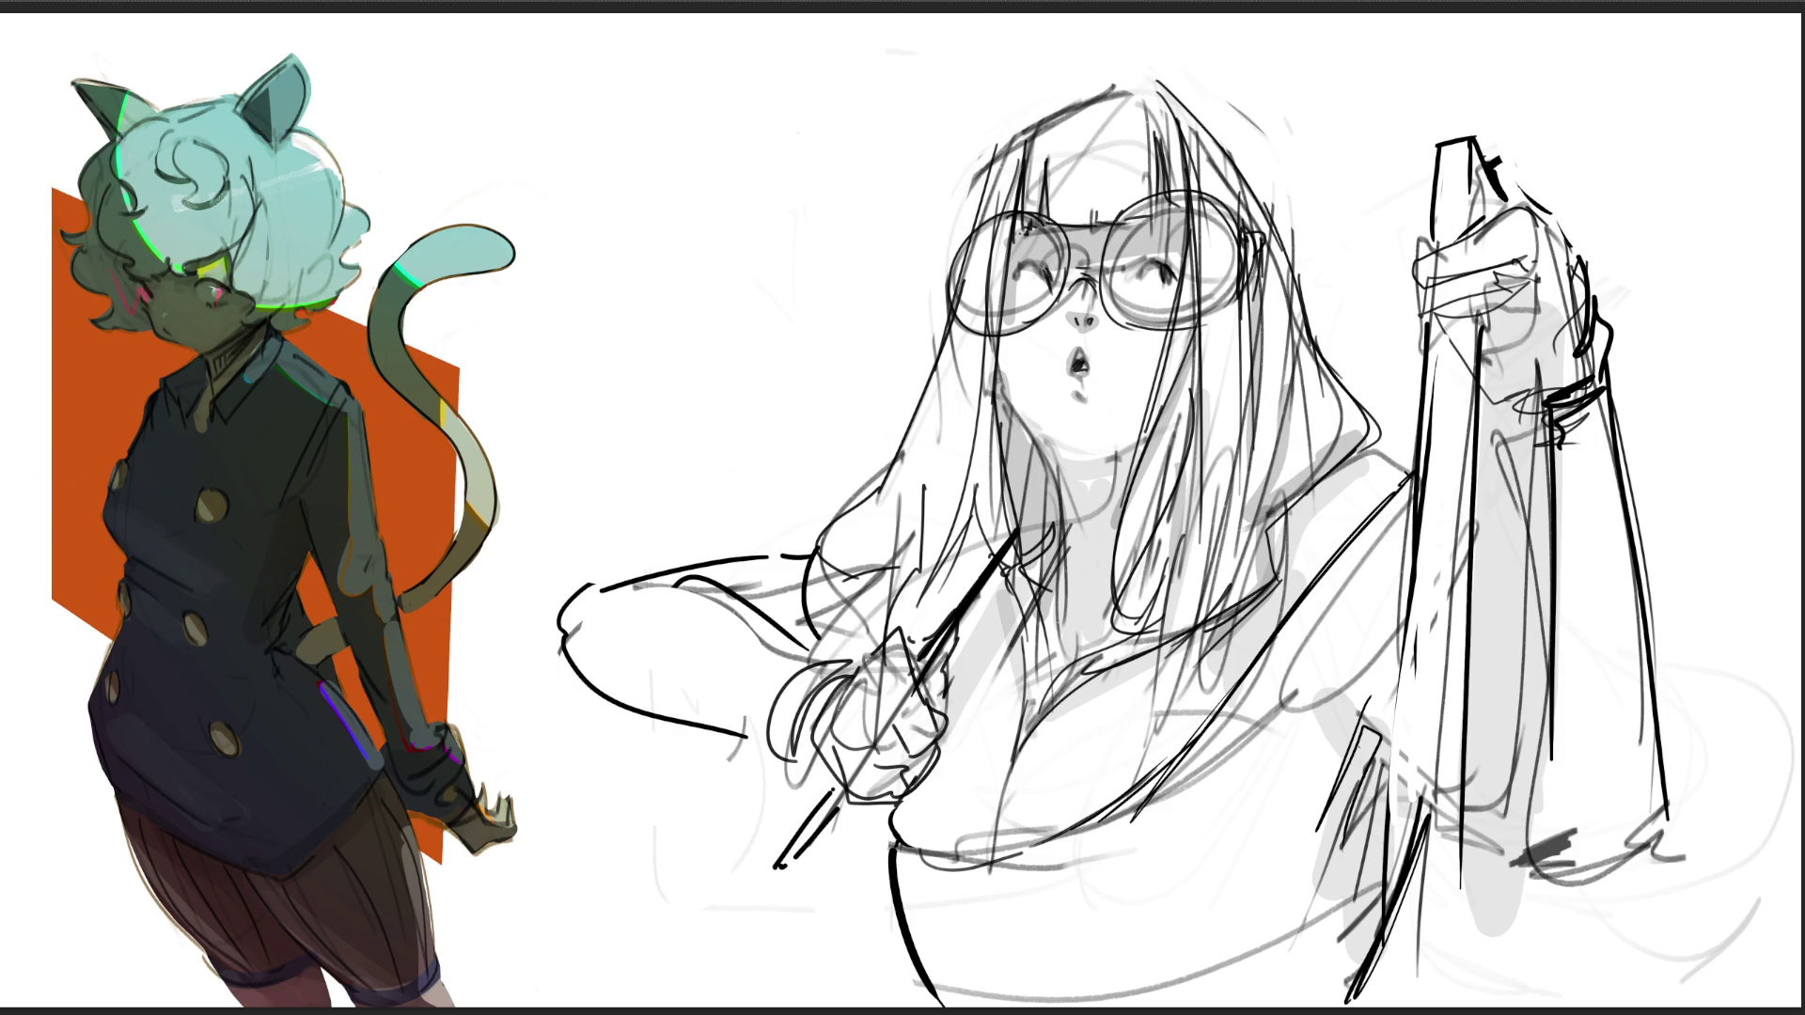
mouse_move(564, 160)
mouse_down()
mouse_move(598, 179)
mouse_move(556, 288)
mouse_move(674, 123)
mouse_move(776, 186)
mouse_move(745, 293)
mouse_up()
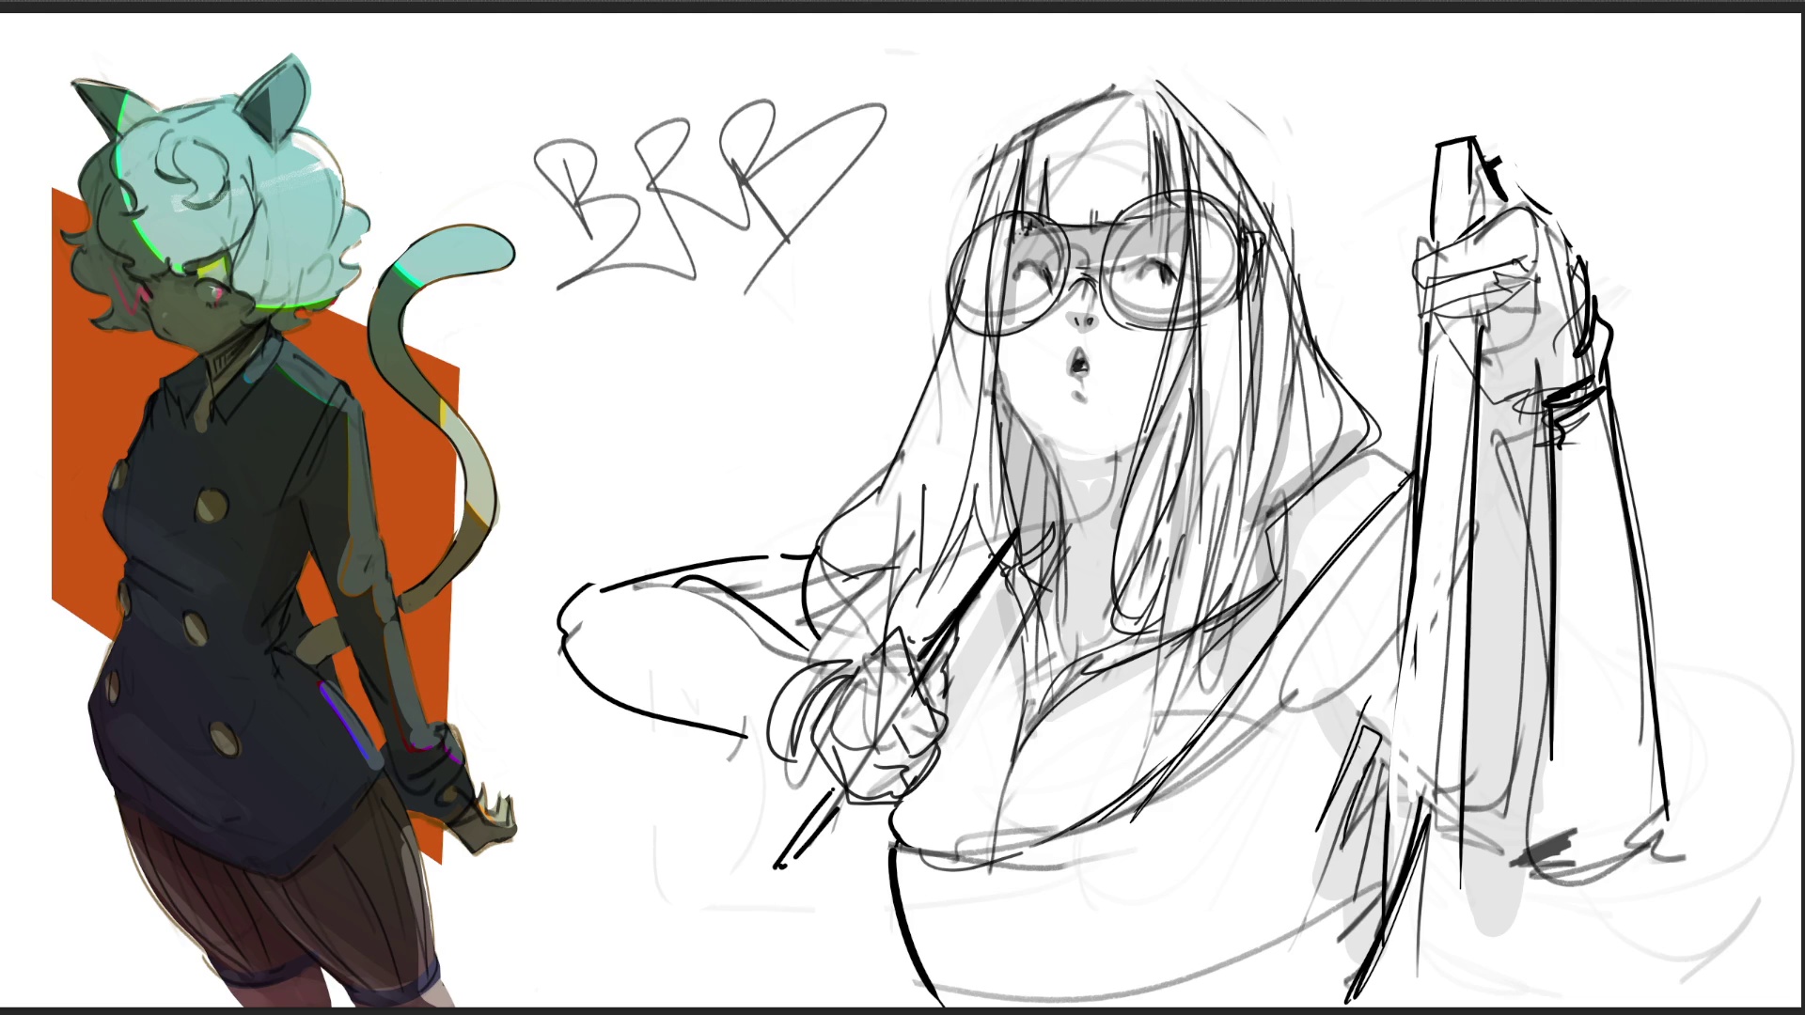